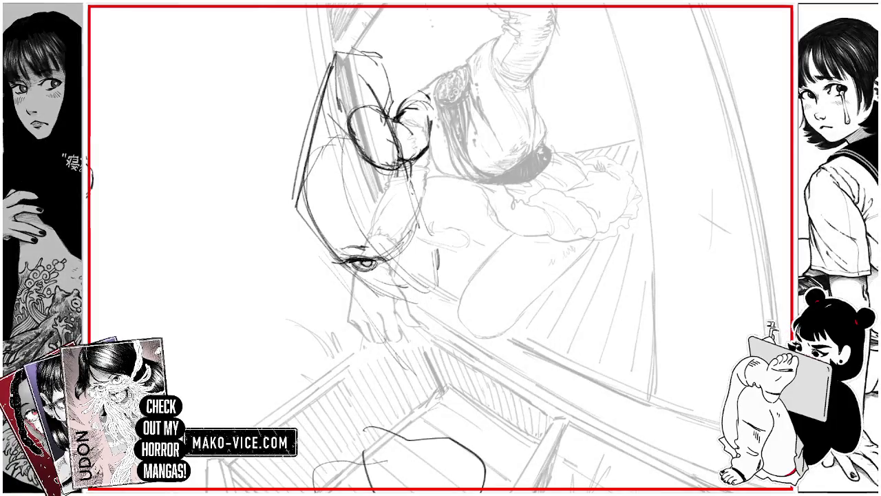
# Go over the girl's chin and jaw line with darker pencil strokes, undoing the last stray stroke.
pyautogui.moveTo(394, 294); pyautogui.dragTo(414, 301)
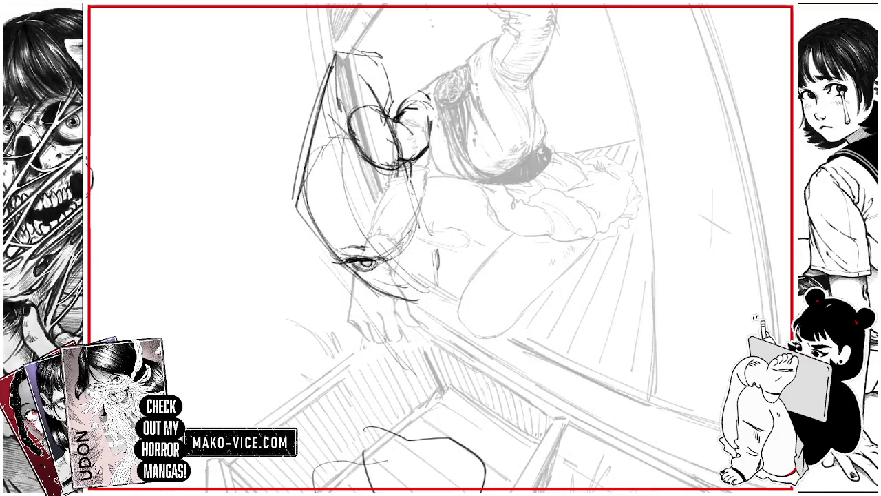
pyautogui.moveTo(429, 282); pyautogui.dragTo(426, 293)
pyautogui.moveTo(432, 241)
pyautogui.mouseDown()
pyautogui.moveTo(427, 288)
pyautogui.moveTo(428, 277)
pyautogui.moveTo(411, 279)
pyautogui.moveTo(430, 251)
pyautogui.moveTo(418, 188)
pyautogui.mouseUp()
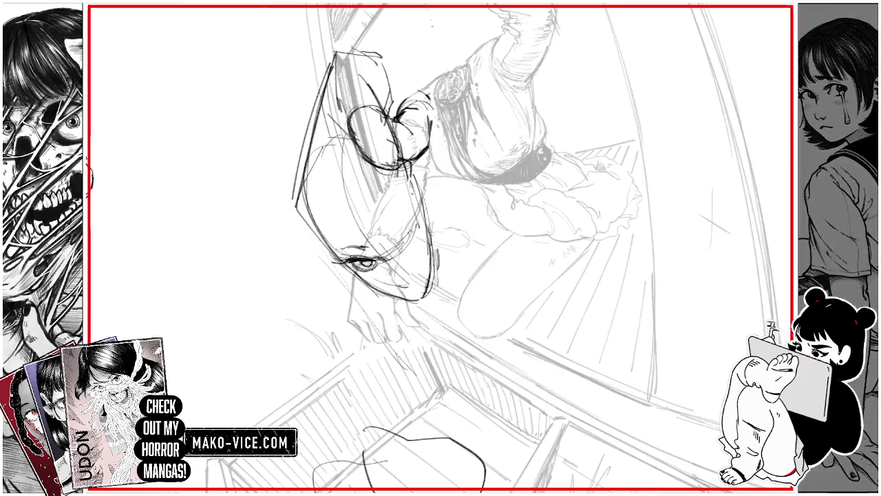
pyautogui.hotkey('ctrl', 'z')
pyautogui.hotkey('ctrl', 'z')
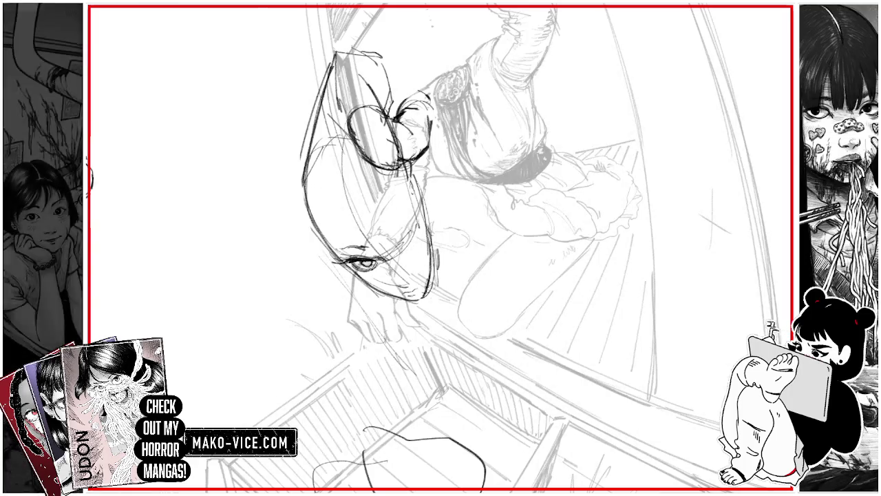
# Lasso and transform the girl's chin area into a better position, then begin erasing the hair-bun stroke.
pyautogui.moveTo(413, 248); pyautogui.dragTo(406, 249)
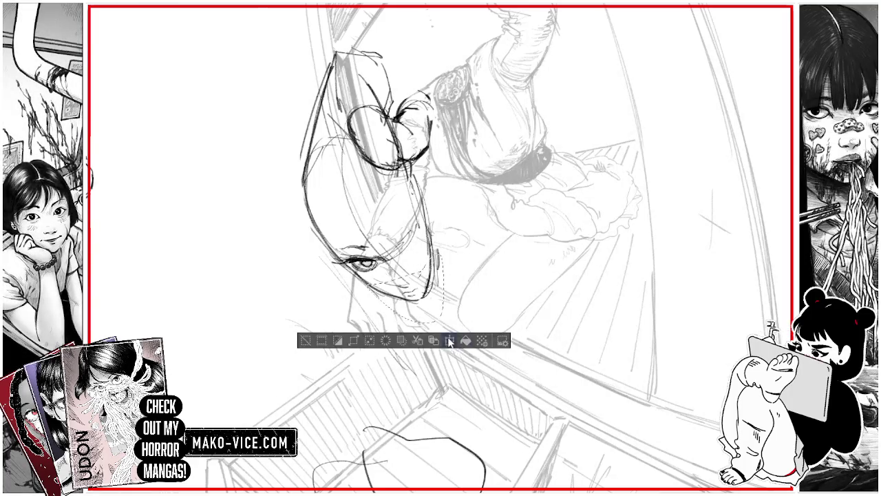
pyautogui.hotkey('ctrl', 't')
pyautogui.moveTo(440, 319); pyautogui.dragTo(424, 299)
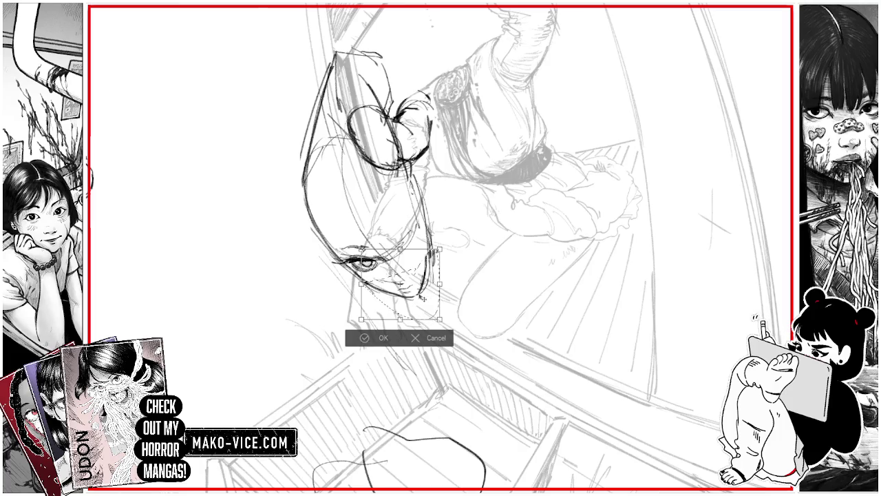
pyautogui.click(385, 337)
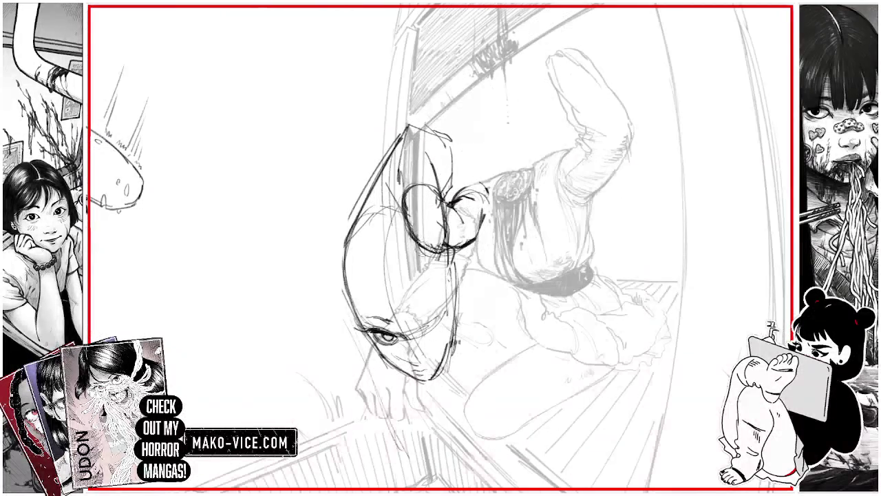
pyautogui.moveTo(424, 237); pyautogui.dragTo(406, 190)
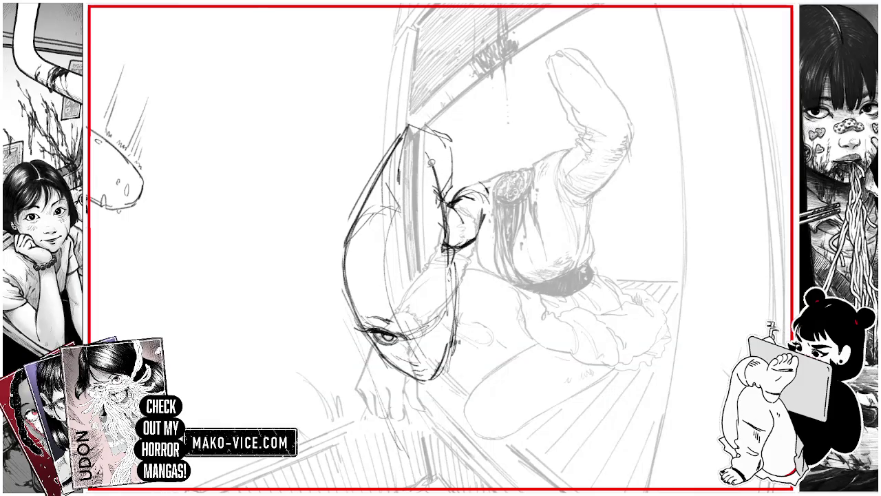
# Clear the selection and sketch darker strokes along the left side of the girl's head.
pyautogui.hotkey('ctrl', 'a')
pyautogui.hotkey('ctrl', 'd')
pyautogui.moveTo(356, 277)
pyautogui.mouseDown()
pyautogui.moveTo(348, 312)
pyautogui.moveTo(367, 267)
pyautogui.moveTo(444, 256)
pyautogui.mouseUp()
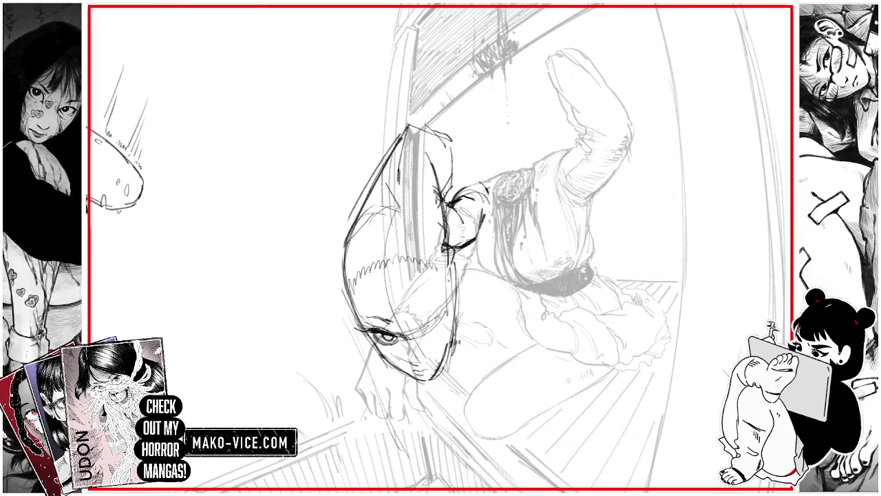
pyautogui.moveTo(370, 316); pyautogui.dragTo(362, 330)
pyautogui.moveTo(361, 285)
pyautogui.mouseDown()
pyautogui.moveTo(344, 338)
pyautogui.moveTo(368, 281)
pyautogui.moveTo(358, 326)
pyautogui.mouseUp()
pyautogui.moveTo(368, 267)
pyautogui.mouseDown()
pyautogui.moveTo(351, 291)
pyautogui.moveTo(381, 331)
pyautogui.mouseUp()
# Sketch hair strands across the face and darken the edge between face and hair.
pyautogui.moveTo(402, 274)
pyautogui.mouseDown()
pyautogui.moveTo(392, 326)
pyautogui.moveTo(387, 266)
pyautogui.mouseUp()
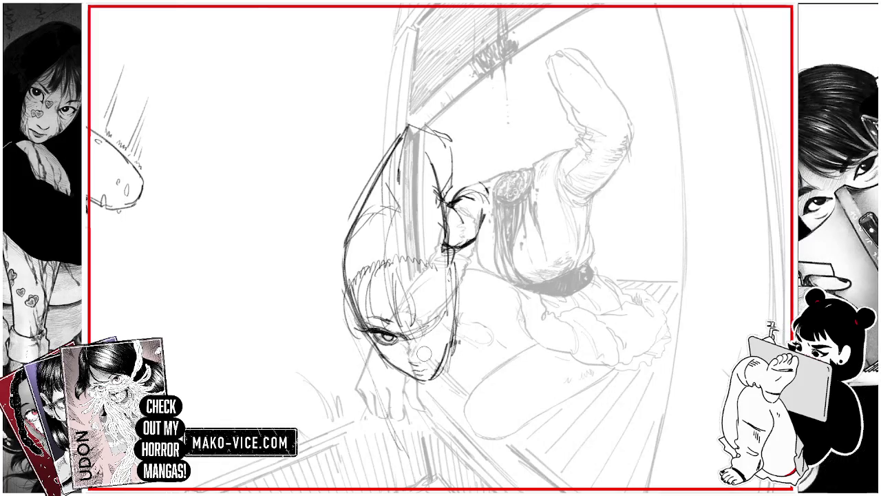
pyautogui.moveTo(415, 269); pyautogui.dragTo(435, 335)
pyautogui.moveTo(435, 279)
pyautogui.mouseDown()
pyautogui.moveTo(435, 321)
pyautogui.moveTo(437, 293)
pyautogui.mouseUp()
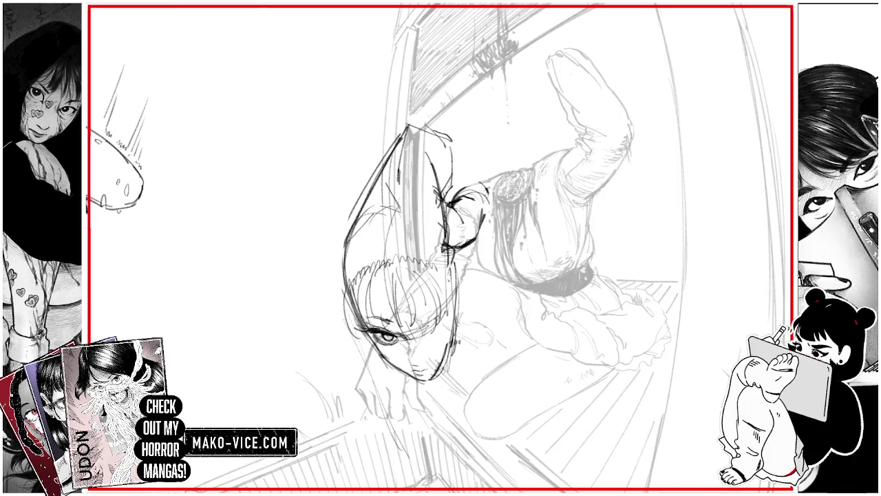
pyautogui.hotkey('ctrl', '-')
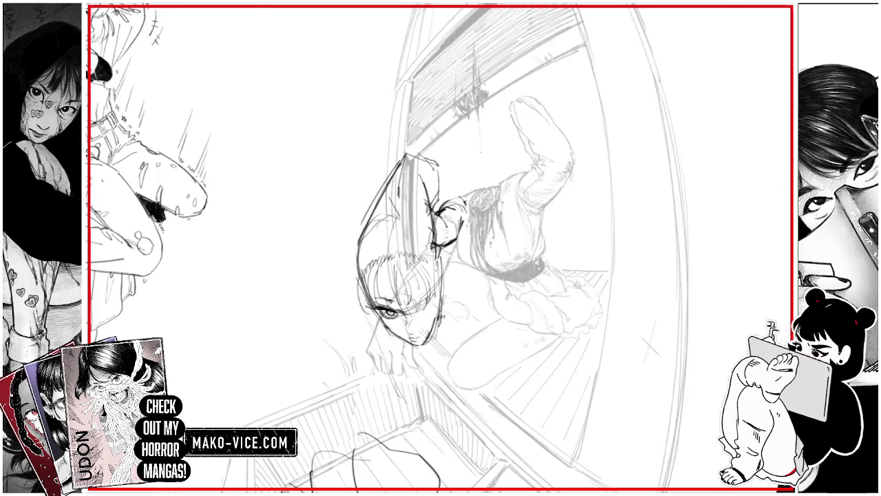
# Sketch short strokes along the top and left edge of the girl's hair.
pyautogui.moveTo(424, 166)
pyautogui.mouseDown()
pyautogui.moveTo(427, 177)
pyautogui.moveTo(439, 172)
pyautogui.moveTo(439, 188)
pyautogui.mouseUp()
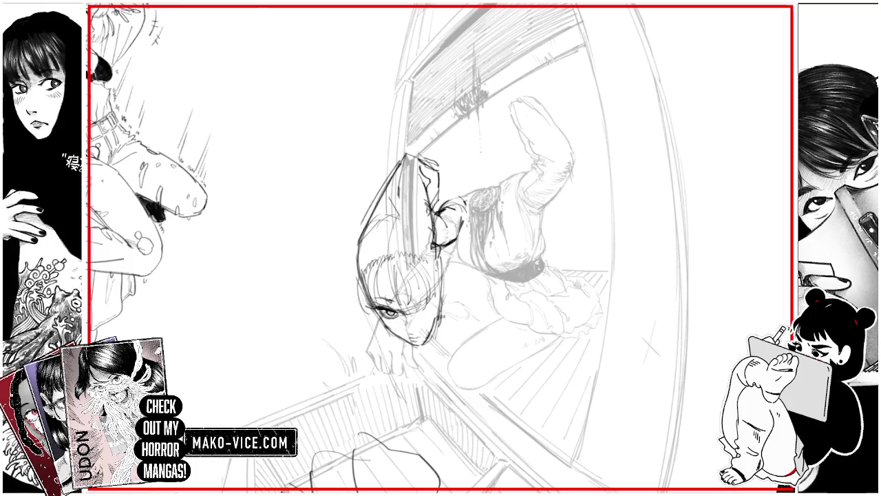
pyautogui.moveTo(408, 157)
pyautogui.mouseDown()
pyautogui.moveTo(410, 172)
pyautogui.moveTo(420, 155)
pyautogui.mouseUp()
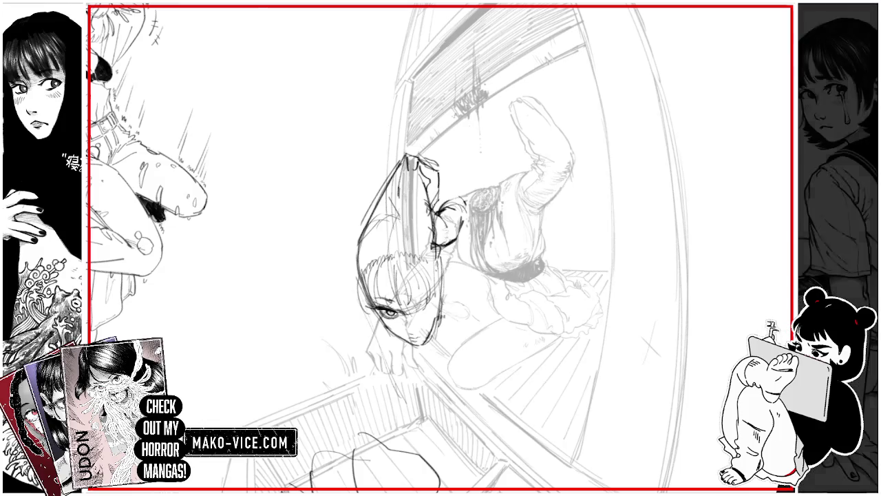
pyautogui.moveTo(387, 181)
pyautogui.mouseDown()
pyautogui.moveTo(395, 164)
pyautogui.moveTo(398, 186)
pyautogui.mouseUp()
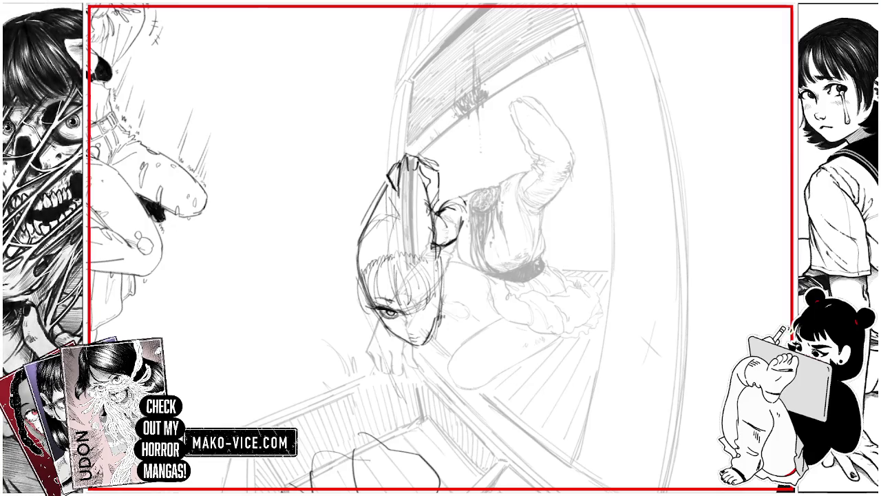
pyautogui.moveTo(382, 193); pyautogui.dragTo(390, 179)
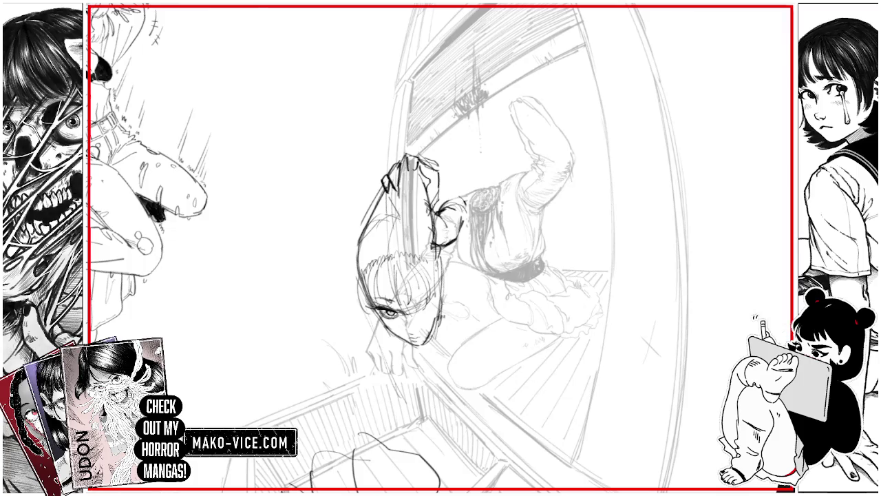
pyautogui.moveTo(389, 187); pyautogui.dragTo(405, 160)
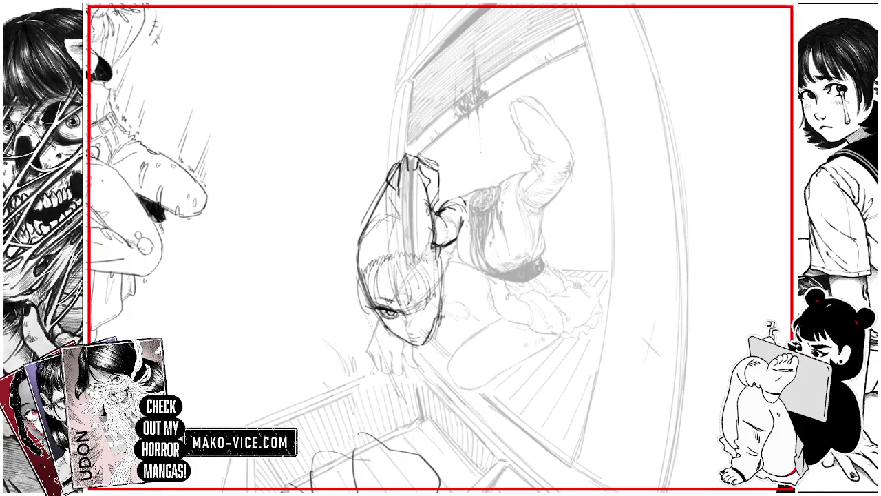
# Redraw the top outline of the hair, undoing several failed strokes along the way.
pyautogui.hotkey('ctrl', 'z')
pyautogui.moveTo(387, 188)
pyautogui.mouseDown()
pyautogui.moveTo(392, 168)
pyautogui.moveTo(397, 179)
pyautogui.mouseUp()
pyautogui.hotkey('ctrl', 'z')
pyautogui.hotkey('ctrl', 'z')
pyautogui.hotkey('ctrl', 'z')
pyautogui.moveTo(400, 161); pyautogui.dragTo(391, 165)
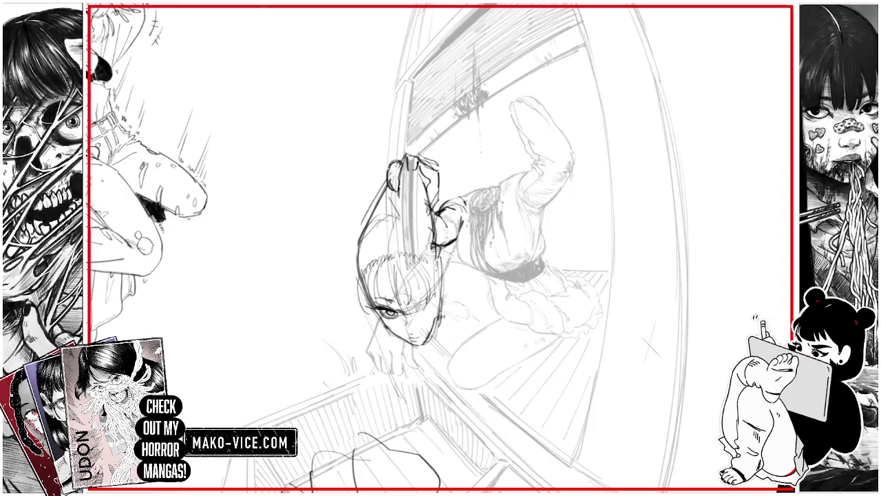
pyautogui.hotkey('ctrl', 'z')
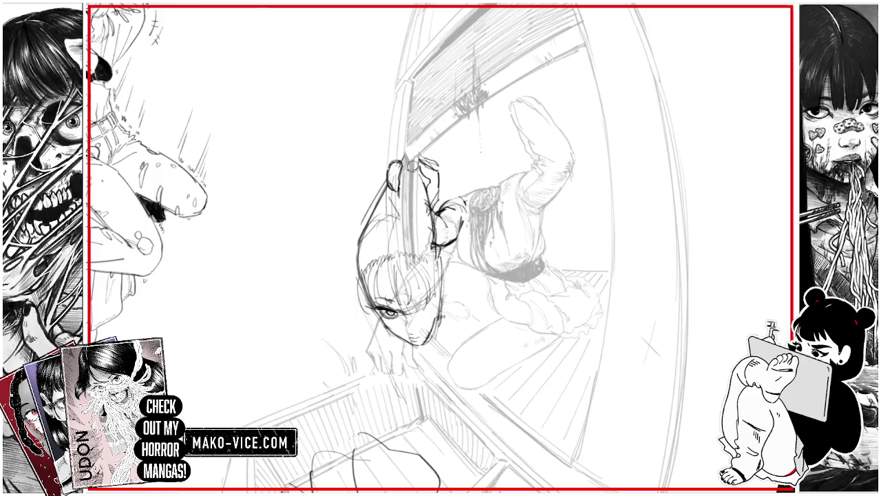
pyautogui.hotkey('ctrl', 'z')
pyautogui.hotkey('ctrl', 'z')
pyautogui.hotkey('ctrl', 'z')
pyautogui.hotkey('ctrl', 'z')
pyautogui.hotkey('ctrl', 'z')
pyautogui.moveTo(412, 159); pyautogui.dragTo(386, 184)
pyautogui.moveTo(436, 164)
pyautogui.mouseDown()
pyautogui.moveTo(426, 176)
pyautogui.moveTo(435, 165)
pyautogui.moveTo(439, 181)
pyautogui.mouseUp()
pyautogui.hotkey('ctrl', 'z')
pyautogui.hotkey('ctrl', 'z')
pyautogui.hotkey('ctrl', 'z')
pyautogui.hotkey('ctrl', 'z')
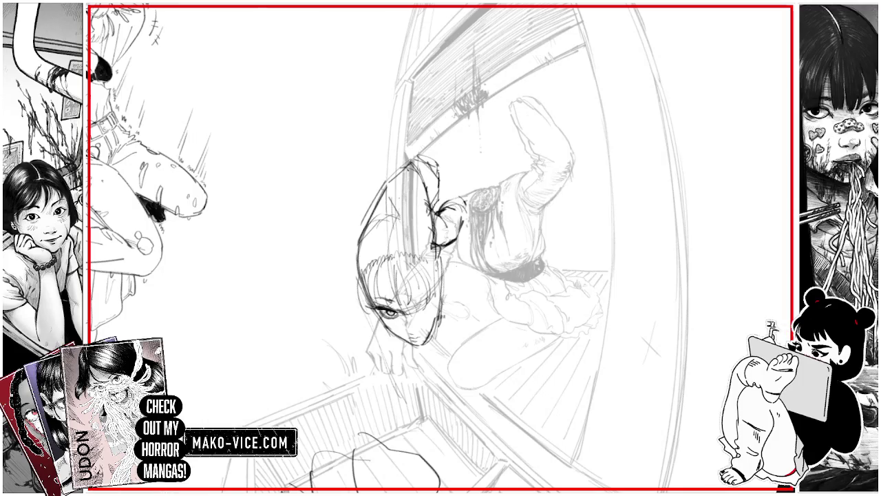
# Add short strokes over the girl's hair and shoulder.
pyautogui.moveTo(425, 297)
pyautogui.mouseDown()
pyautogui.moveTo(457, 285)
pyautogui.moveTo(481, 222)
pyautogui.mouseUp()
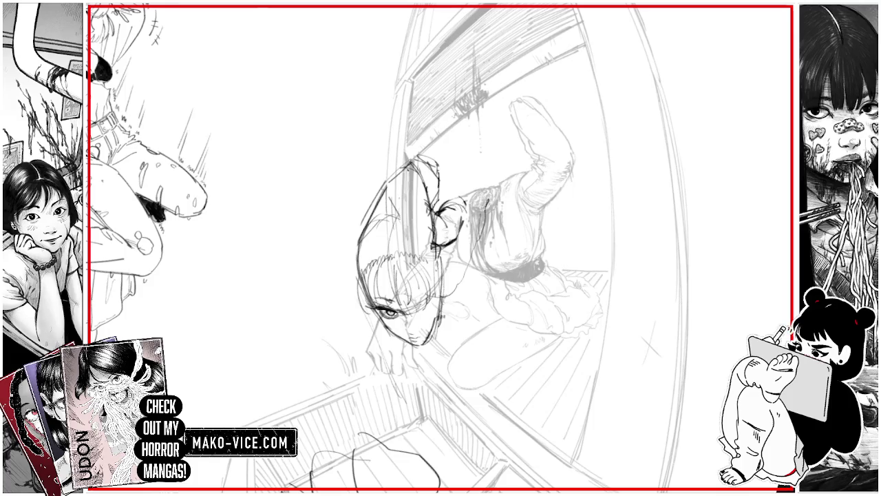
pyautogui.moveTo(447, 281)
pyautogui.mouseDown()
pyautogui.moveTo(471, 272)
pyautogui.moveTo(478, 246)
pyautogui.mouseUp()
pyautogui.moveTo(480, 215); pyautogui.dragTo(476, 207)
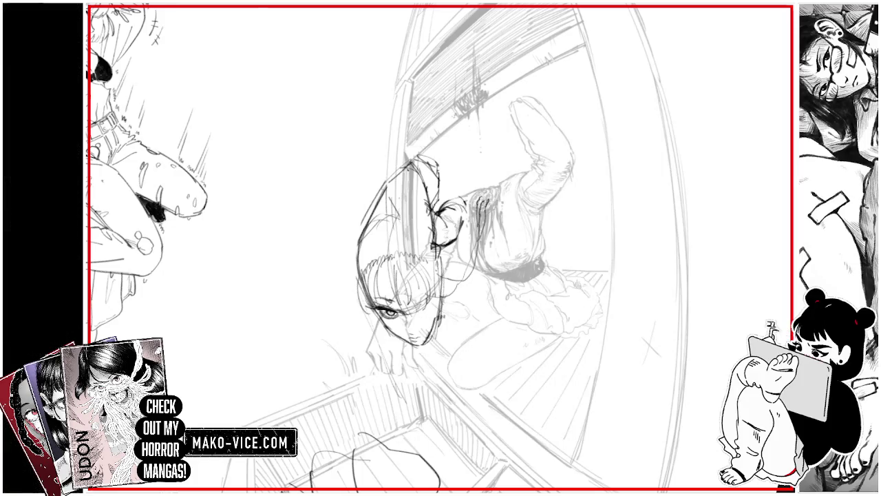
pyautogui.moveTo(441, 248); pyautogui.dragTo(473, 229)
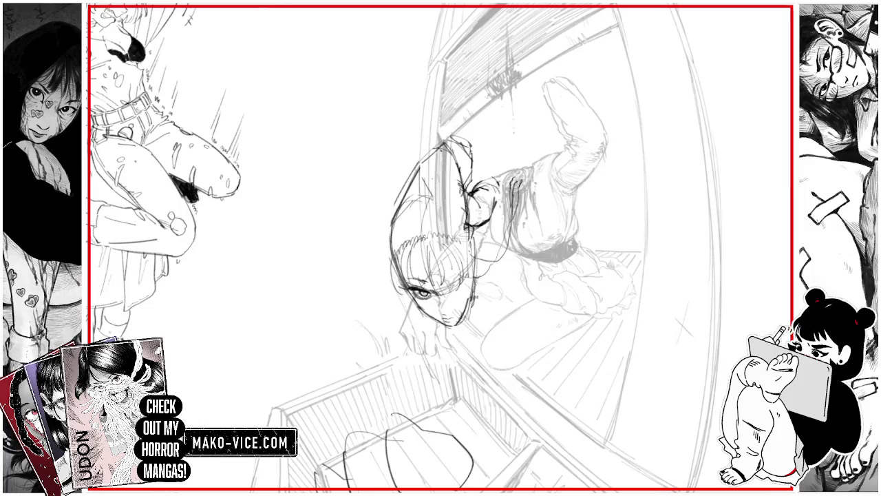
# Rotate the view level with the head, redraw the eyes, and add dark detail strokes around the face.
pyautogui.scroll(1, 433, 296)
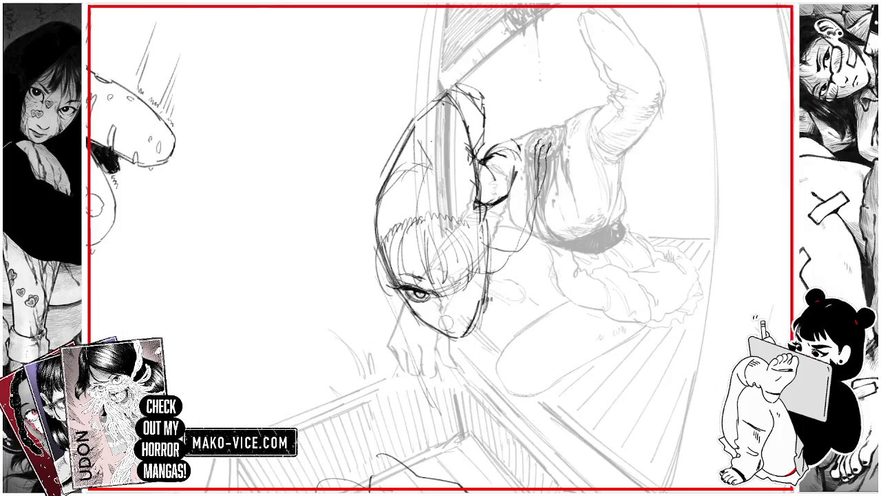
pyautogui.moveTo(439, 307); pyautogui.dragTo(517, 283)
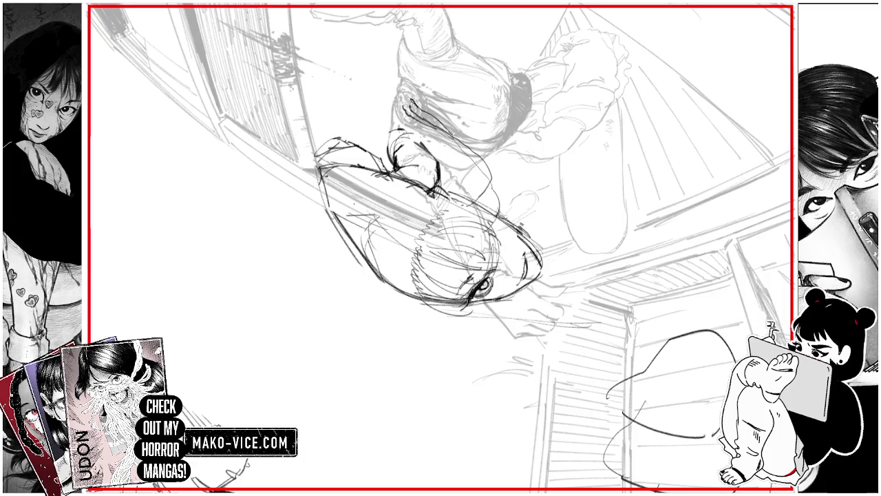
pyautogui.moveTo(524, 259); pyautogui.dragTo(522, 275)
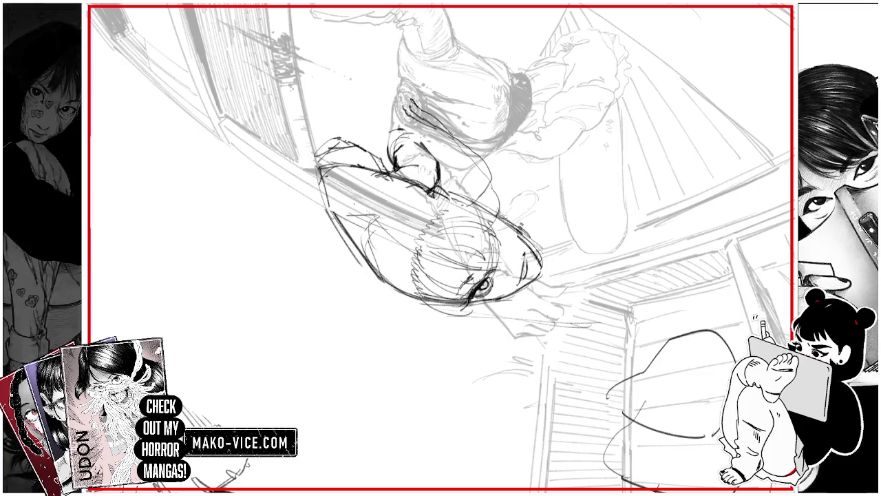
pyautogui.moveTo(484, 287)
pyautogui.mouseDown()
pyautogui.moveTo(484, 295)
pyautogui.moveTo(484, 282)
pyautogui.mouseUp()
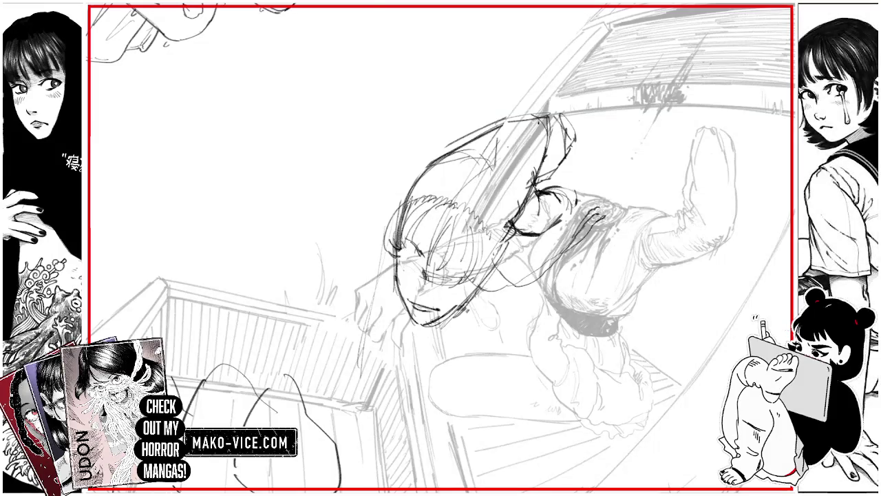
pyautogui.moveTo(398, 257); pyautogui.dragTo(411, 264)
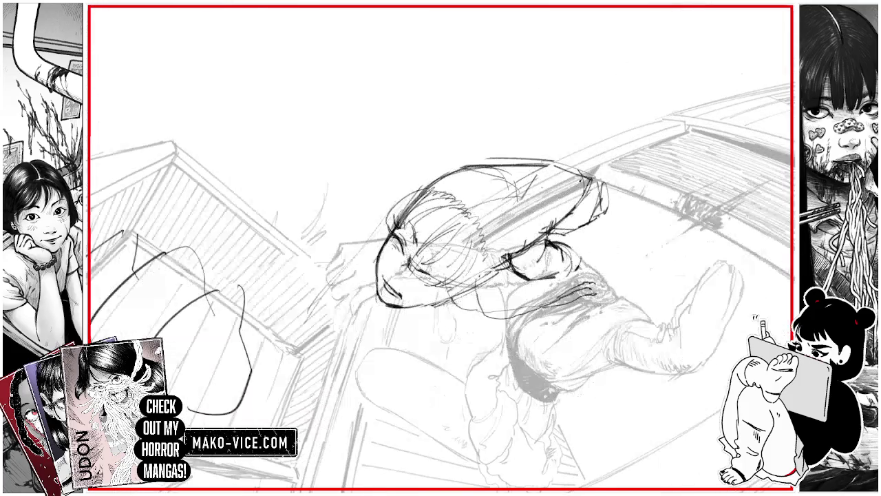
pyautogui.moveTo(424, 274); pyautogui.dragTo(433, 283)
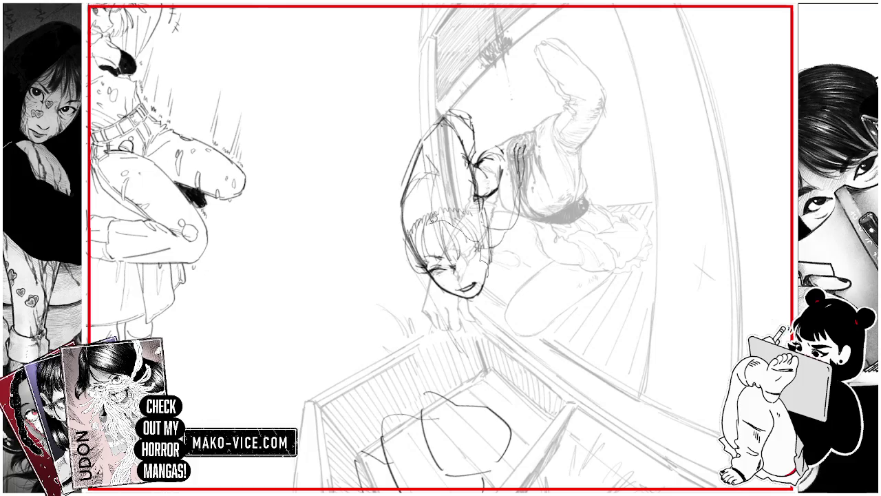
pyautogui.hotkey('ctrl', 't')
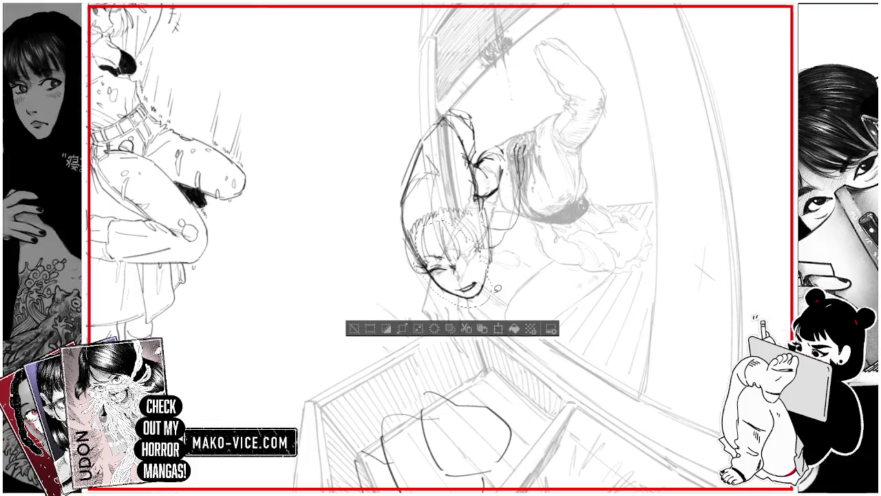
# Rotate and enlarge the girl's face, then sketch her round glasses.
pyautogui.moveTo(490, 315); pyautogui.dragTo(482, 295)
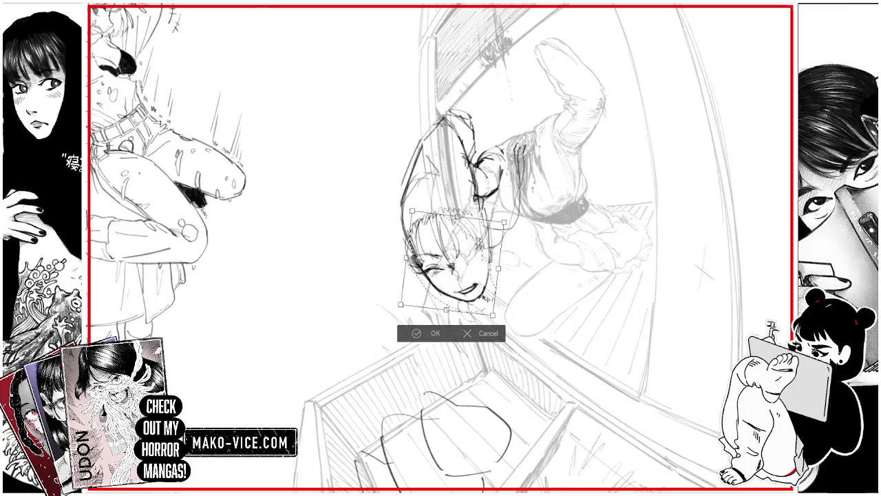
pyautogui.click(435, 333)
pyautogui.scroll(2, 423, 286)
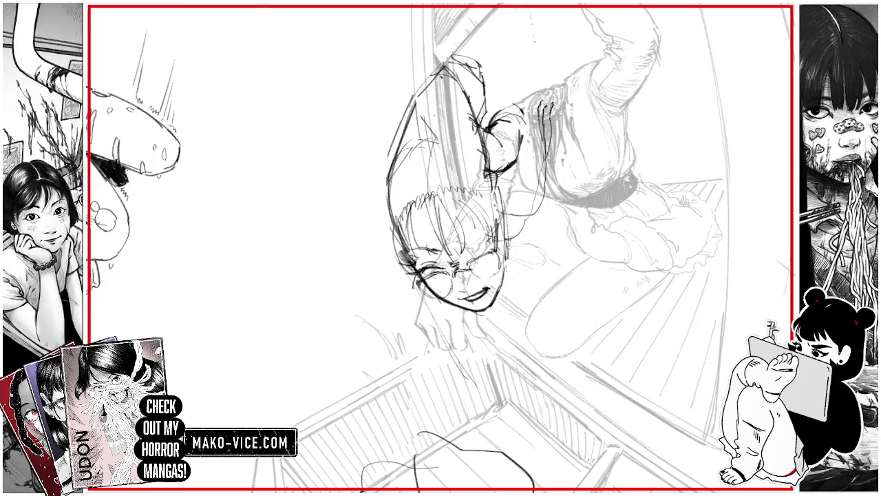
pyautogui.moveTo(468, 265); pyautogui.dragTo(501, 276)
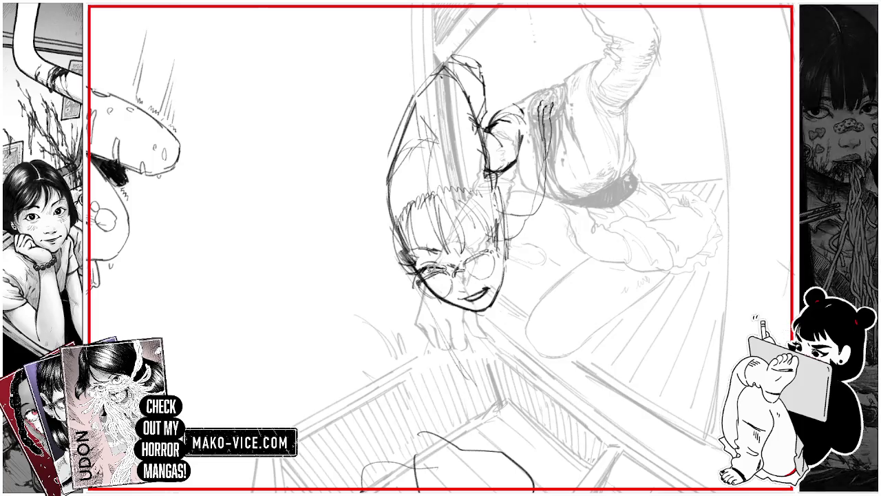
# Transform the left eye area to resize that lens, then clear the selection.
pyautogui.hotkey('ctrl', 't')
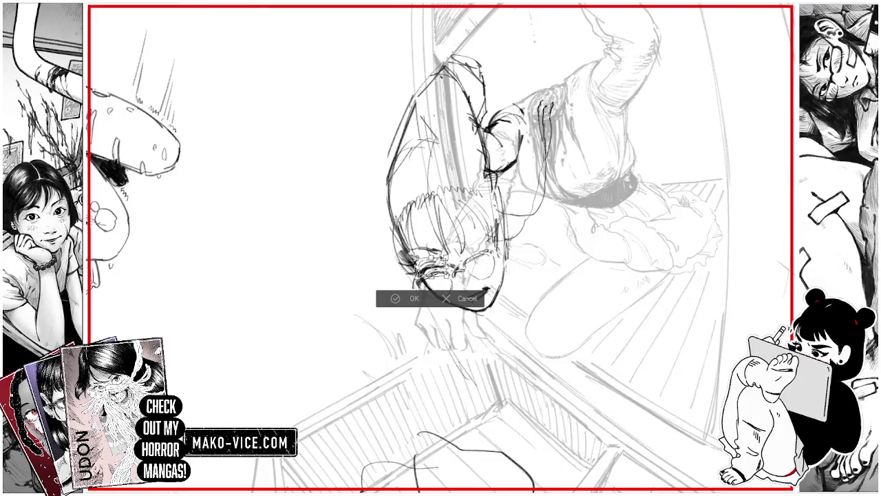
pyautogui.scroll(2, 427, 270)
pyautogui.press('Return')
pyautogui.hotkey('ctrl', 'd')
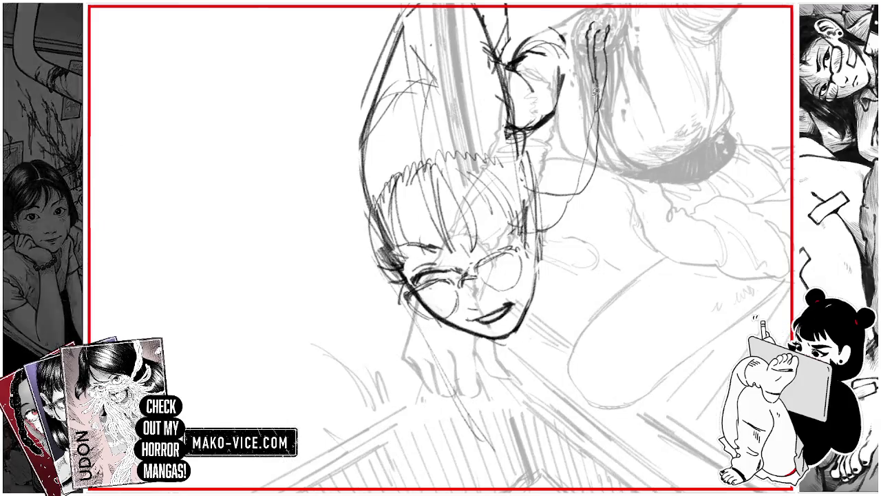
# Tilt the canvas view and add dark strokes around the right eye.
pyautogui.press('-')
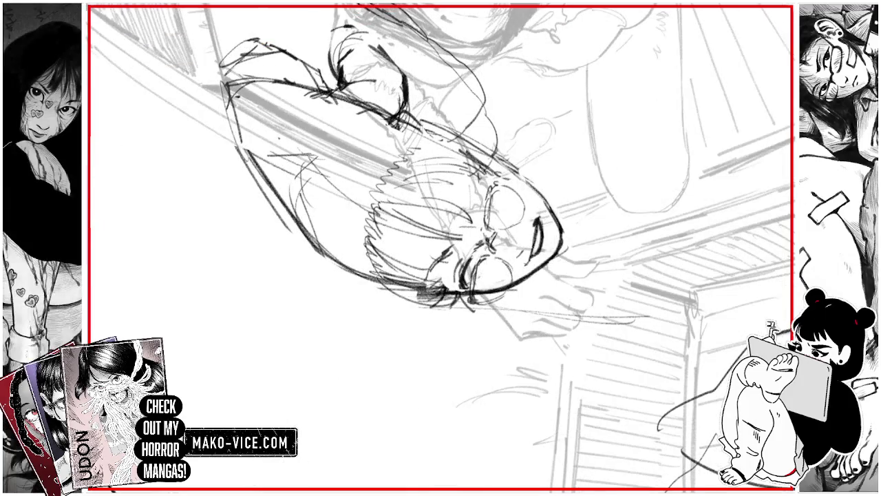
pyautogui.moveTo(479, 231); pyautogui.dragTo(482, 192)
pyautogui.press('^')
pyautogui.press('^')
pyautogui.press('^')
pyautogui.press('^')
pyautogui.press('^')
pyautogui.press('^')
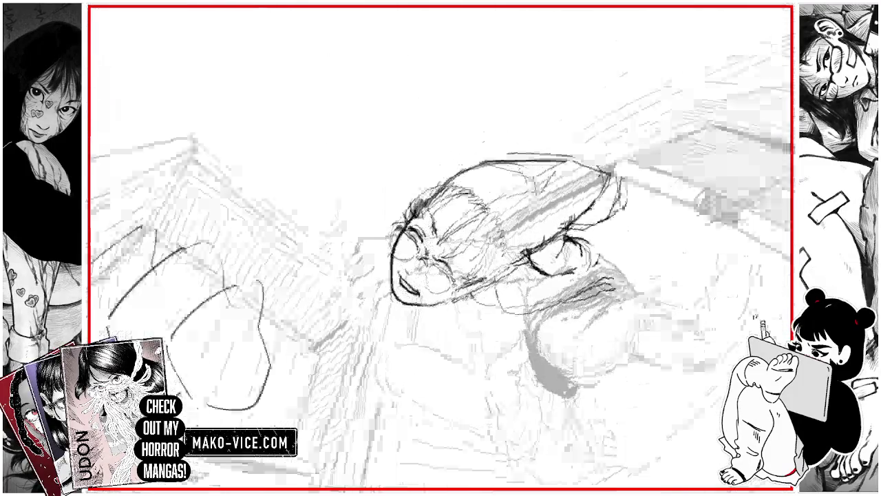
pyautogui.press('^')
pyautogui.press('^')
pyautogui.press('^')
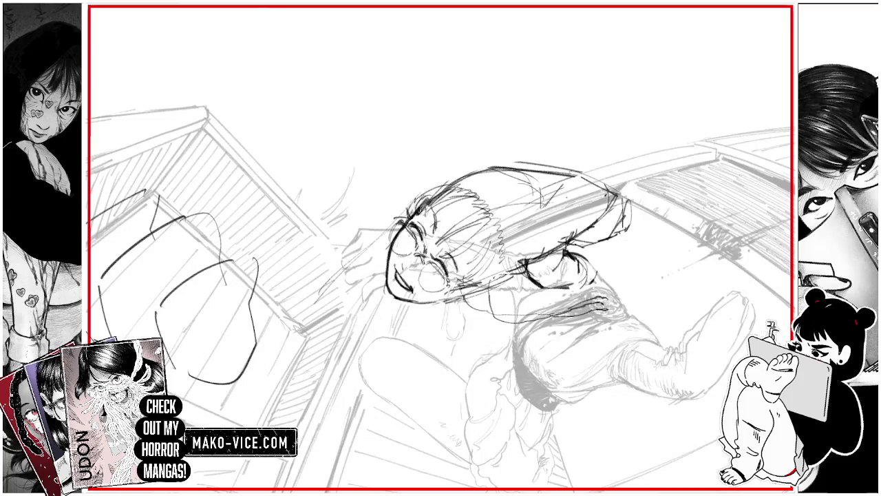
# Erase the small circle by the ear and the stray lines around the left lens.
pyautogui.hotkey('ctrl', '0')
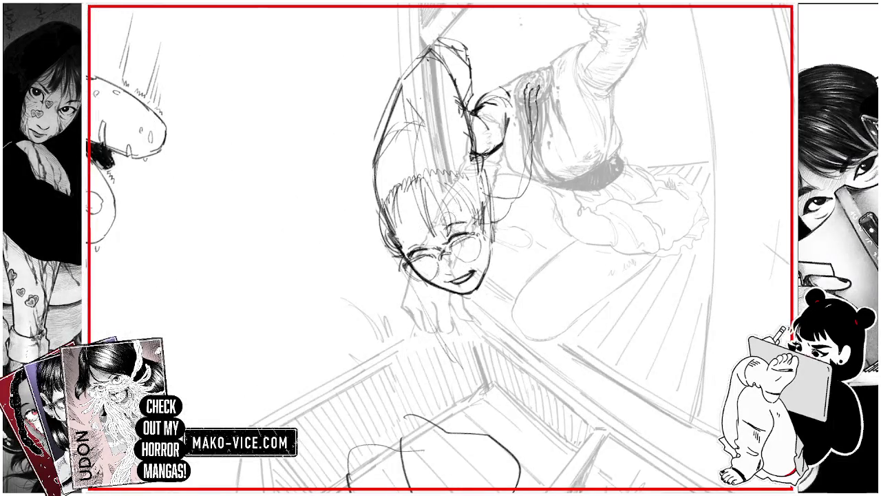
pyautogui.moveTo(404, 172); pyautogui.dragTo(417, 193)
pyautogui.moveTo(426, 235)
pyautogui.mouseDown()
pyautogui.moveTo(440, 249)
pyautogui.moveTo(424, 258)
pyautogui.mouseUp()
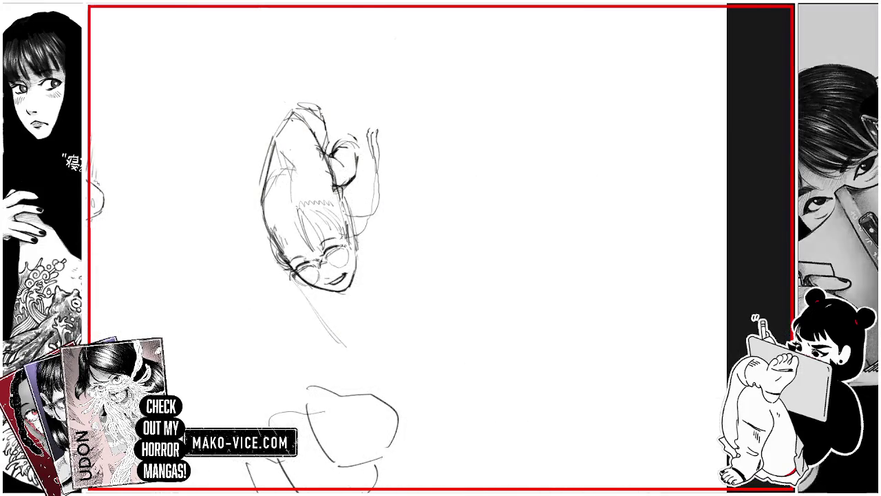
# Sketch a new curved back of the head, undoing failed strokes on its left side.
pyautogui.moveTo(279, 199)
pyautogui.mouseDown()
pyautogui.moveTo(273, 247)
pyautogui.moveTo(268, 239)
pyautogui.mouseUp()
pyautogui.moveTo(281, 207)
pyautogui.mouseDown()
pyautogui.moveTo(265, 256)
pyautogui.moveTo(292, 176)
pyautogui.mouseUp()
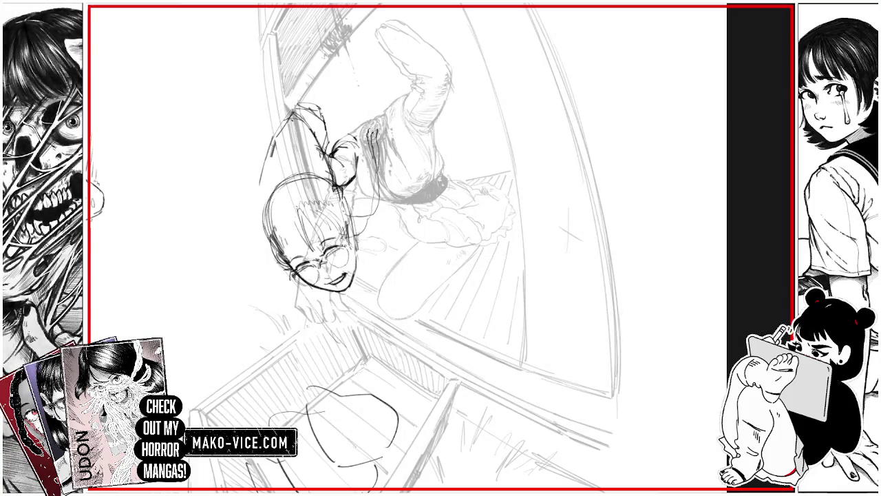
pyautogui.moveTo(272, 159); pyautogui.dragTo(267, 206)
pyautogui.moveTo(278, 128); pyautogui.dragTo(264, 212)
pyautogui.moveTo(263, 180); pyautogui.dragTo(253, 191)
pyautogui.hotkey('ctrl', 'z')
pyautogui.hotkey('ctrl', 'z')
pyautogui.hotkey('ctrl', 'z')
pyautogui.moveTo(287, 120); pyautogui.dragTo(268, 204)
pyautogui.moveTo(282, 135)
pyautogui.mouseDown()
pyautogui.moveTo(273, 174)
pyautogui.moveTo(281, 221)
pyautogui.moveTo(303, 173)
pyautogui.moveTo(320, 186)
pyautogui.moveTo(315, 197)
pyautogui.moveTo(333, 201)
pyautogui.mouseUp()
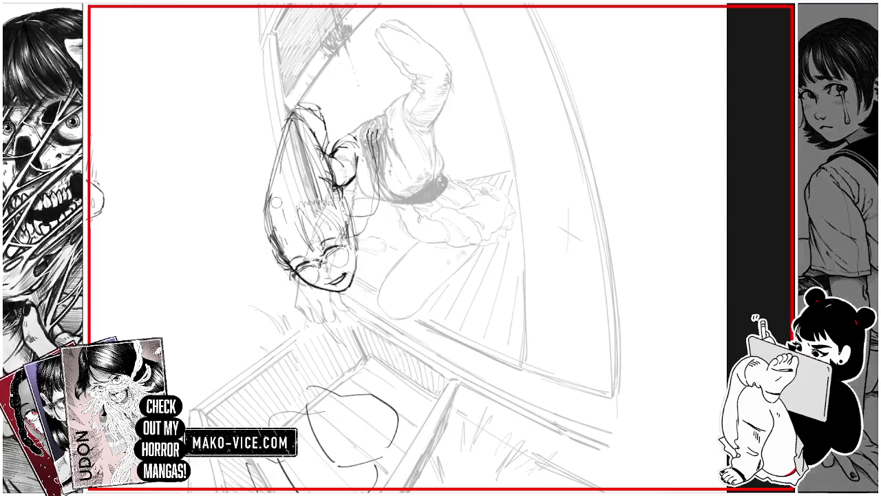
# Darken the head's left and upper-left outline, then lasso the whole head.
pyautogui.moveTo(274, 170)
pyautogui.mouseDown()
pyautogui.moveTo(269, 241)
pyautogui.moveTo(270, 229)
pyautogui.mouseUp()
pyautogui.moveTo(279, 184)
pyautogui.mouseDown()
pyautogui.moveTo(267, 236)
pyautogui.moveTo(266, 209)
pyautogui.mouseUp()
pyautogui.moveTo(281, 163)
pyautogui.mouseDown()
pyautogui.moveTo(271, 196)
pyautogui.moveTo(304, 166)
pyautogui.moveTo(276, 170)
pyautogui.mouseUp()
pyautogui.moveTo(290, 123)
pyautogui.mouseDown()
pyautogui.moveTo(281, 148)
pyautogui.moveTo(310, 160)
pyautogui.mouseUp()
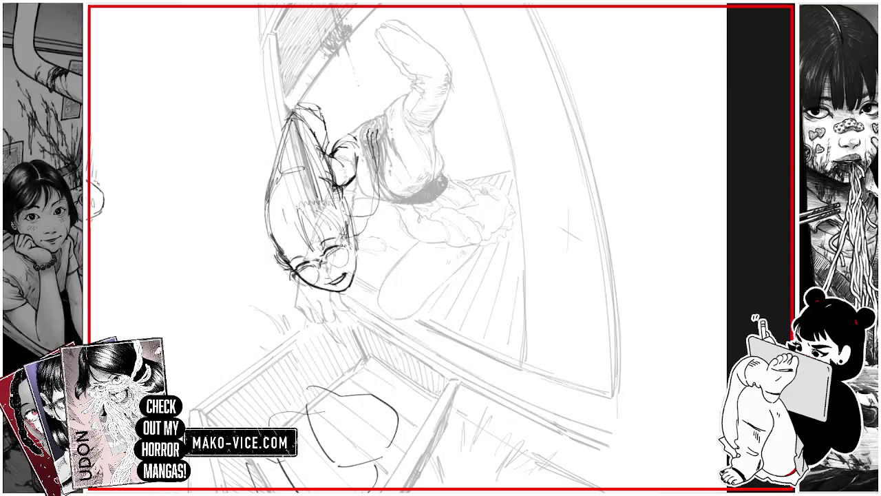
pyautogui.moveTo(358, 219)
pyautogui.mouseDown()
pyautogui.moveTo(330, 176)
pyautogui.moveTo(268, 201)
pyautogui.moveTo(310, 296)
pyautogui.moveTo(365, 263)
pyautogui.moveTo(356, 203)
pyautogui.mouseUp()
pyautogui.click(372, 323)
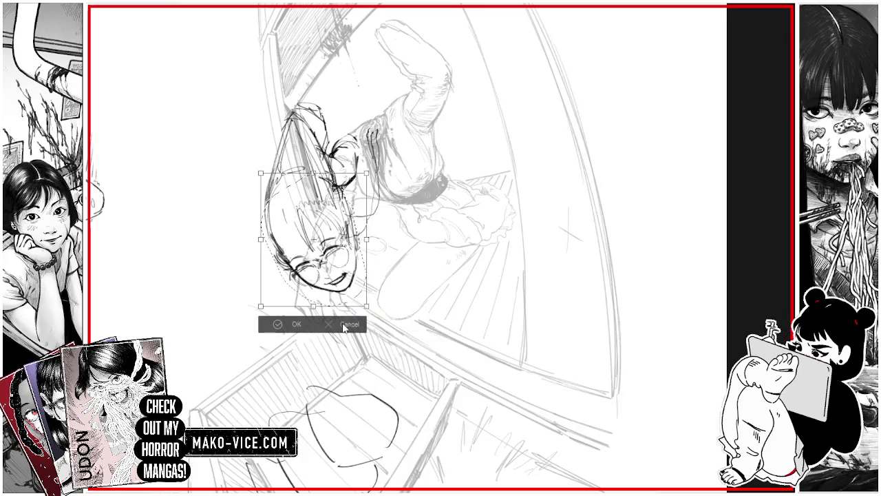
# Stretch the girl's head downward and shift it slightly into place.
pyautogui.moveTo(322, 311); pyautogui.dragTo(323, 323)
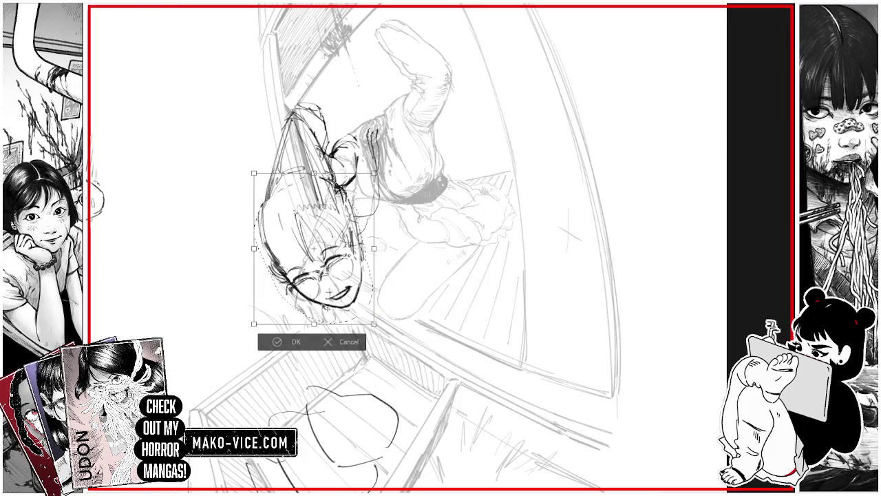
pyautogui.moveTo(313, 275); pyautogui.dragTo(317, 274)
pyautogui.click(299, 342)
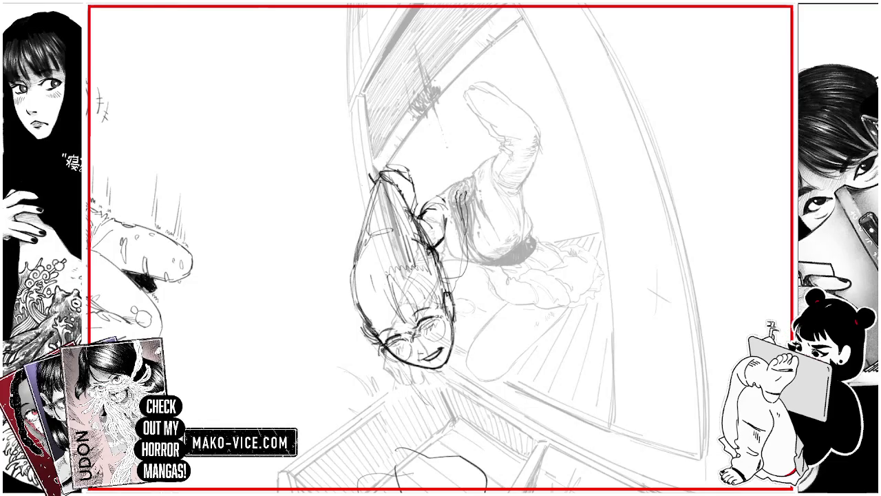
# Add a small hair-tie stroke atop the head, undoing a stray mark near the foot.
pyautogui.moveTo(351, 184); pyautogui.dragTo(360, 187)
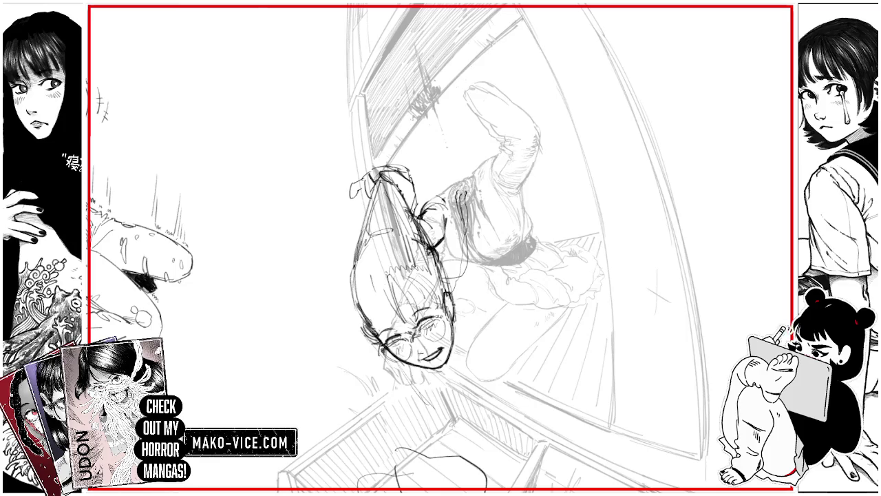
pyautogui.moveTo(460, 76)
pyautogui.mouseDown()
pyautogui.moveTo(449, 89)
pyautogui.moveTo(478, 75)
pyautogui.mouseUp()
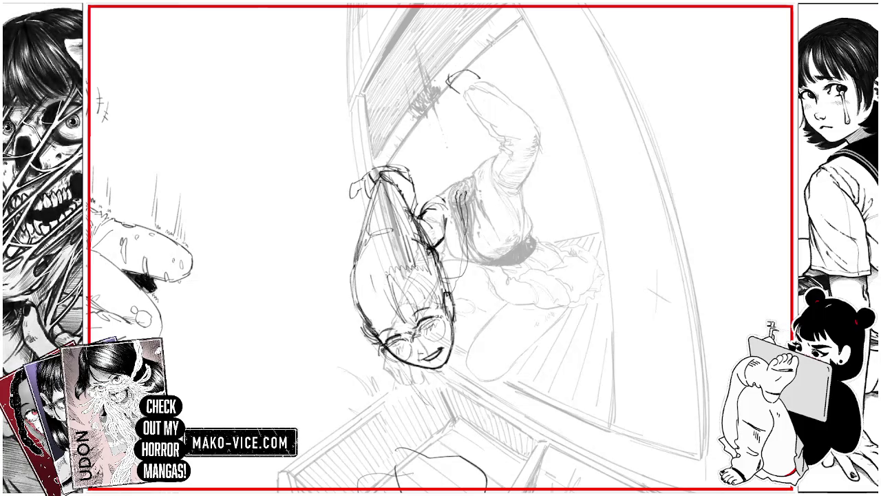
pyautogui.hotkey('ctrl', 'z')
pyautogui.scroll(-3, 441, 248)
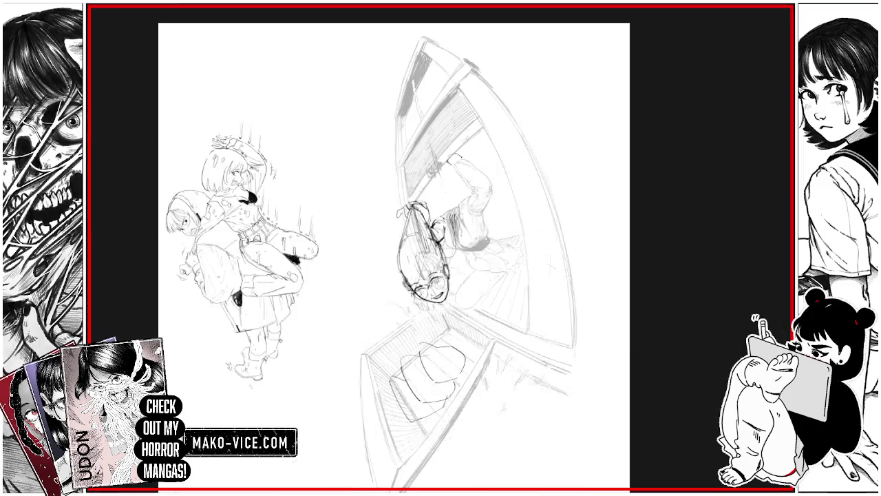
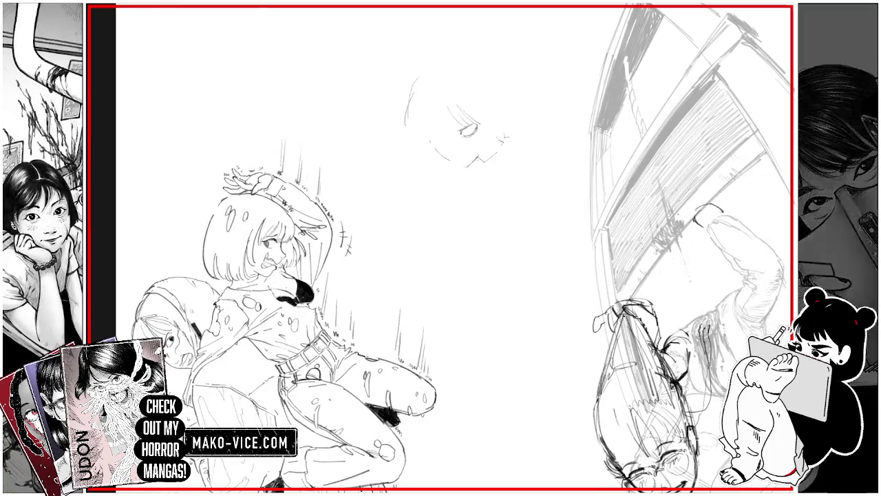
# Sketch the torso's right side and bottom contour below the standing figure's face.
pyautogui.moveTo(508, 136); pyautogui.dragTo(528, 131)
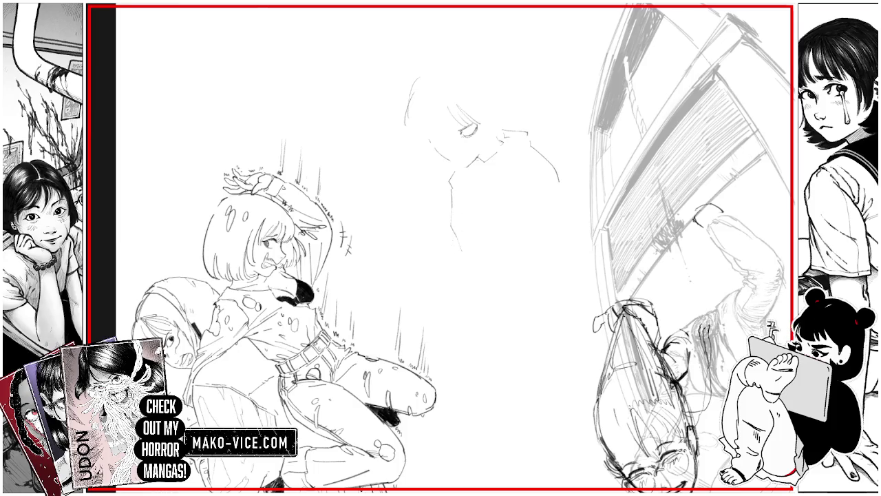
pyautogui.moveTo(456, 242)
pyautogui.mouseDown()
pyautogui.moveTo(453, 256)
pyautogui.moveTo(472, 275)
pyautogui.mouseUp()
pyautogui.moveTo(558, 187); pyautogui.dragTo(558, 247)
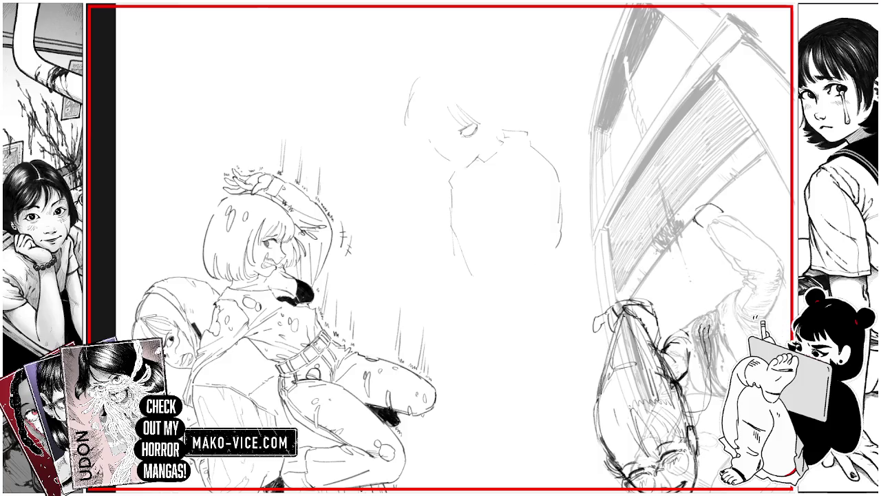
pyautogui.moveTo(485, 267)
pyautogui.mouseDown()
pyautogui.moveTo(490, 284)
pyautogui.moveTo(528, 275)
pyautogui.mouseUp()
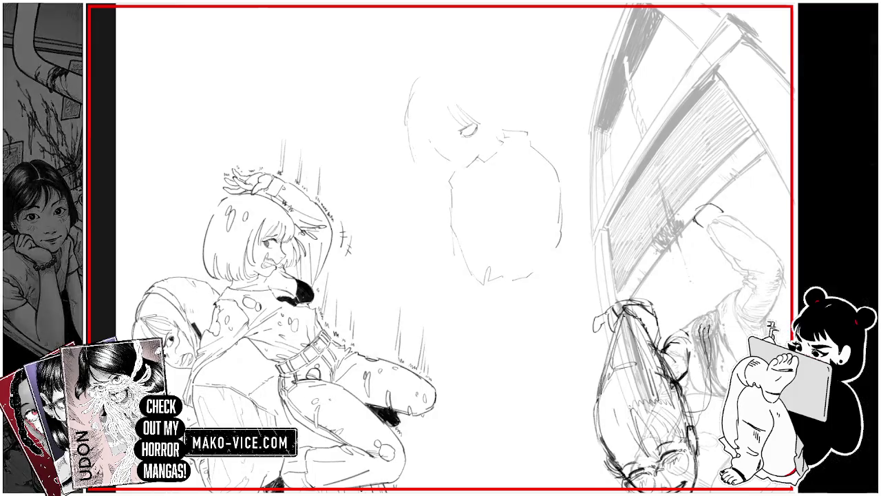
# Refine the head's left contour, jaw, top and facial details.
pyautogui.moveTo(406, 121); pyautogui.dragTo(415, 147)
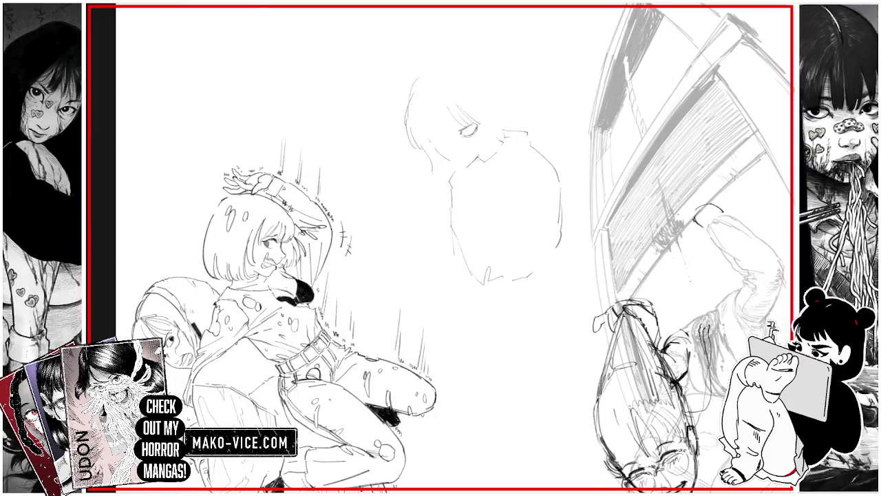
pyautogui.moveTo(433, 177)
pyautogui.mouseDown()
pyautogui.moveTo(444, 163)
pyautogui.moveTo(440, 136)
pyautogui.moveTo(454, 150)
pyautogui.mouseUp()
pyautogui.moveTo(450, 120); pyautogui.dragTo(461, 161)
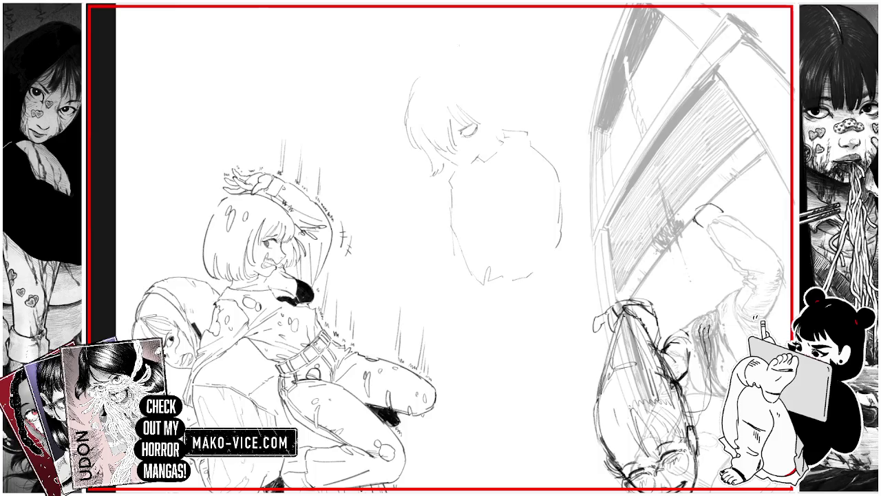
pyautogui.moveTo(426, 72)
pyautogui.mouseDown()
pyautogui.moveTo(453, 55)
pyautogui.moveTo(502, 81)
pyautogui.moveTo(510, 108)
pyautogui.moveTo(493, 117)
pyautogui.mouseUp()
pyautogui.moveTo(491, 120); pyautogui.dragTo(504, 136)
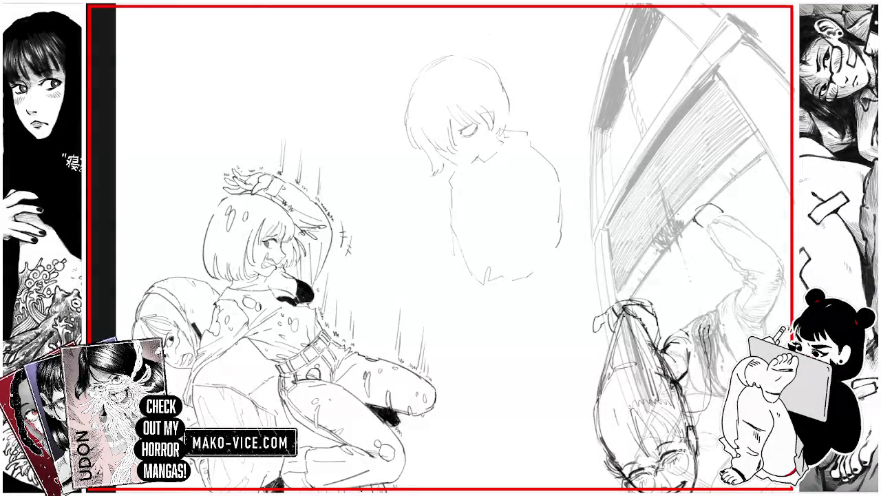
# Strengthen both torso sides and extend the outline down to the hips, hem and shoulder curve.
pyautogui.moveTo(465, 256)
pyautogui.mouseDown()
pyautogui.moveTo(485, 282)
pyautogui.moveTo(517, 278)
pyautogui.mouseUp()
pyautogui.moveTo(556, 238); pyautogui.dragTo(527, 276)
pyautogui.moveTo(555, 227); pyautogui.dragTo(540, 266)
pyautogui.moveTo(452, 206); pyautogui.dragTo(443, 328)
pyautogui.moveTo(527, 279); pyautogui.dragTo(561, 326)
pyautogui.moveTo(444, 288); pyautogui.dragTo(446, 356)
pyautogui.moveTo(440, 325); pyautogui.dragTo(439, 347)
pyautogui.moveTo(443, 307)
pyautogui.mouseDown()
pyautogui.moveTo(438, 347)
pyautogui.moveTo(534, 367)
pyautogui.mouseUp()
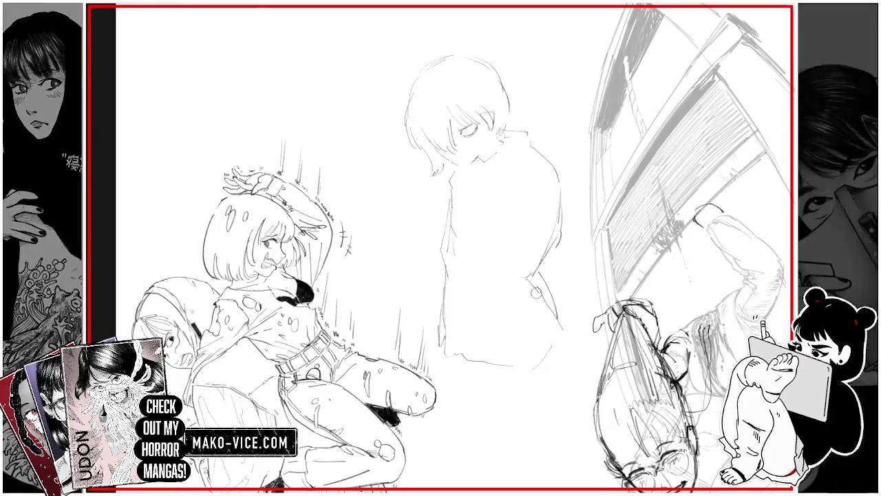
pyautogui.moveTo(531, 273); pyautogui.dragTo(548, 348)
pyautogui.moveTo(527, 217)
pyautogui.mouseDown()
pyautogui.moveTo(537, 175)
pyautogui.moveTo(540, 192)
pyautogui.mouseUp()
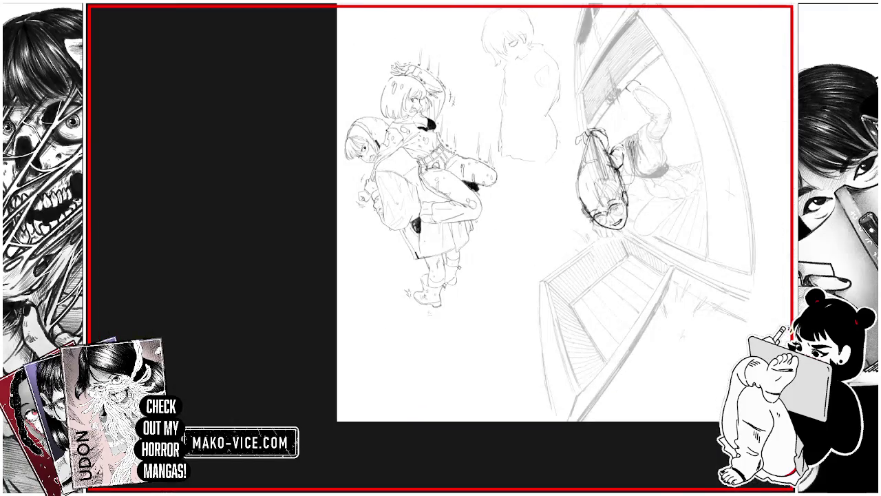
# Add short pencil strokes along the standing figure's side and left leg.
pyautogui.moveTo(499, 225)
pyautogui.mouseDown()
pyautogui.moveTo(495, 260)
pyautogui.moveTo(511, 310)
pyautogui.mouseUp()
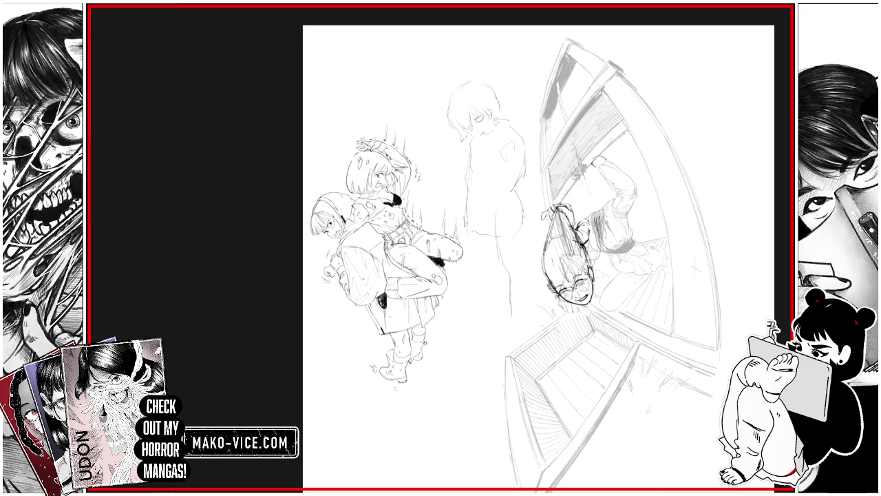
pyautogui.moveTo(492, 279); pyautogui.dragTo(497, 294)
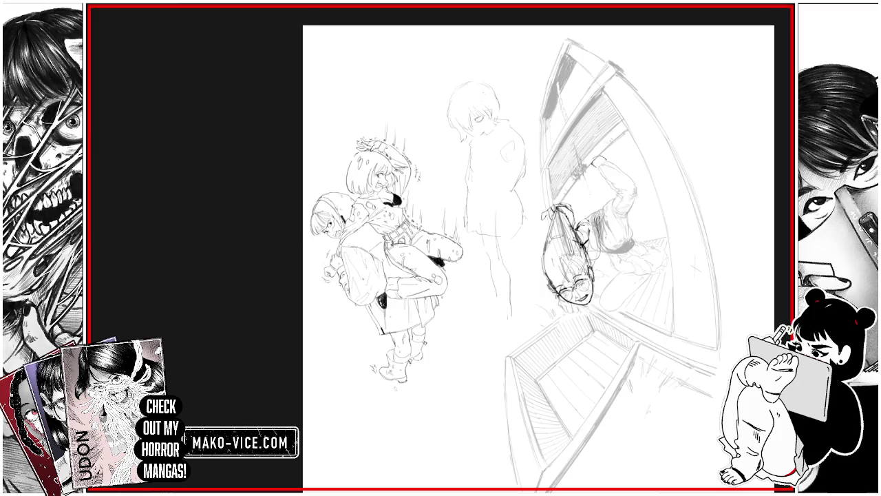
pyautogui.scroll(2, 484, 119)
pyautogui.scroll(3, 484, 118)
pyautogui.scroll(2, 485, 118)
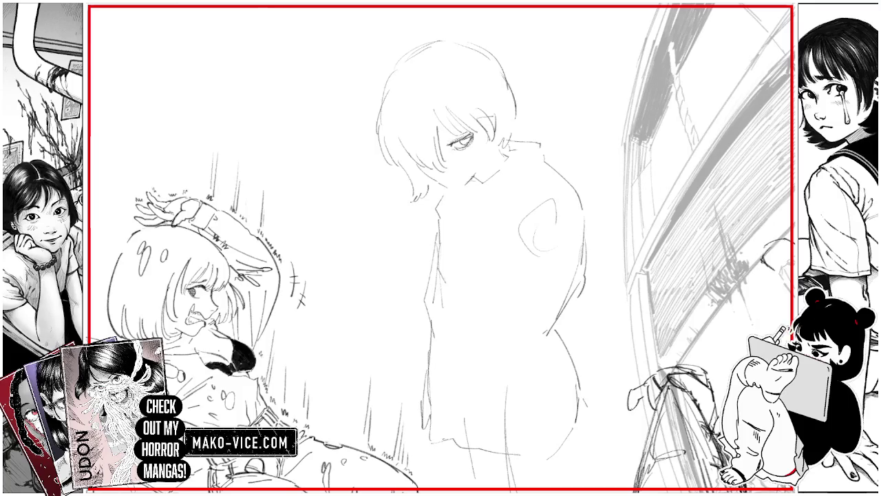
# Darken the pupil and refine the eye, hair strands, chin, ear and jaw lines.
pyautogui.moveTo(465, 136); pyautogui.dragTo(470, 144)
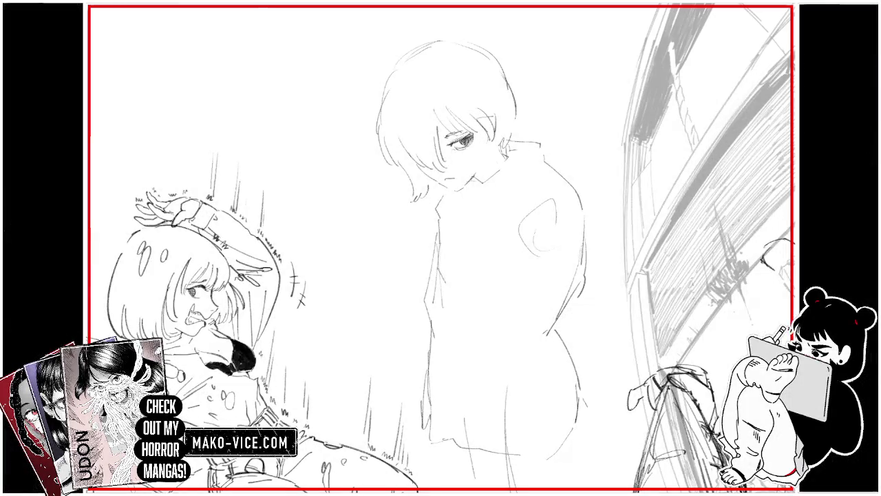
pyautogui.moveTo(457, 133)
pyautogui.mouseDown()
pyautogui.moveTo(484, 124)
pyautogui.moveTo(486, 108)
pyautogui.moveTo(499, 133)
pyautogui.mouseUp()
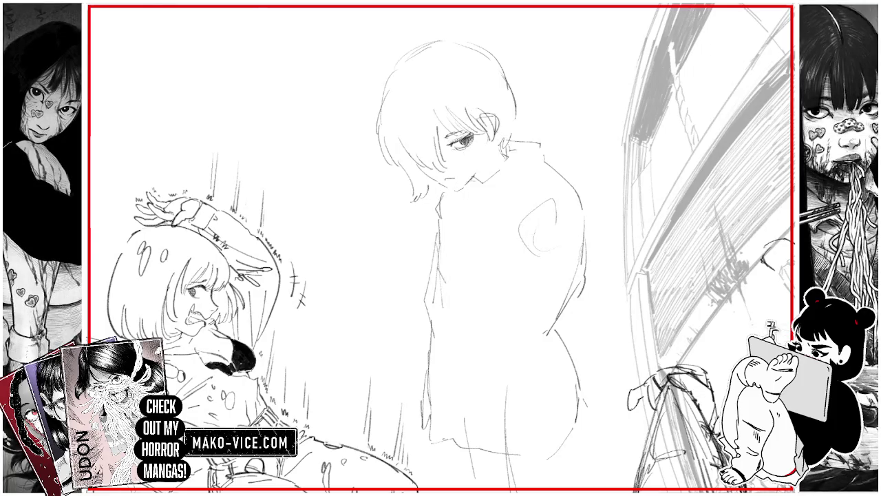
pyautogui.moveTo(449, 190)
pyautogui.mouseDown()
pyautogui.moveTo(474, 176)
pyautogui.moveTo(486, 125)
pyautogui.moveTo(499, 123)
pyautogui.mouseUp()
pyautogui.moveTo(490, 139)
pyautogui.mouseDown()
pyautogui.moveTo(495, 152)
pyautogui.moveTo(498, 122)
pyautogui.mouseUp()
pyautogui.moveTo(491, 158); pyautogui.dragTo(506, 146)
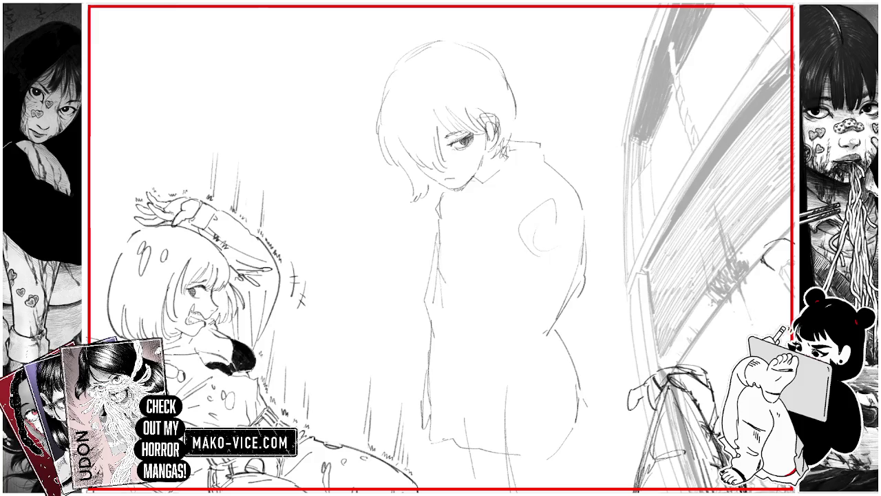
# Draw a dark-hatched collar around the neck with faint lines below it.
pyautogui.moveTo(480, 184)
pyautogui.mouseDown()
pyautogui.moveTo(501, 168)
pyautogui.moveTo(494, 163)
pyautogui.moveTo(481, 173)
pyautogui.mouseUp()
pyautogui.moveTo(479, 179); pyautogui.dragTo(488, 168)
pyautogui.moveTo(486, 172); pyautogui.dragTo(492, 164)
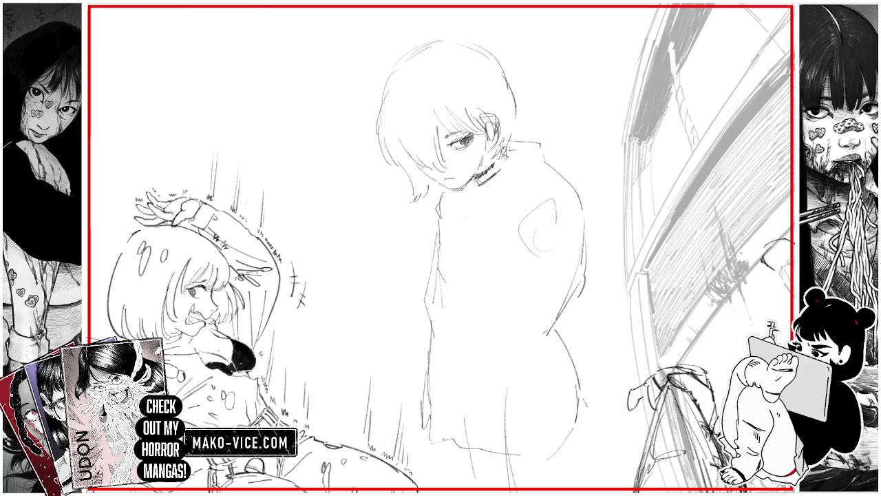
pyautogui.moveTo(468, 223); pyautogui.dragTo(459, 253)
pyautogui.moveTo(490, 186); pyautogui.dragTo(481, 211)
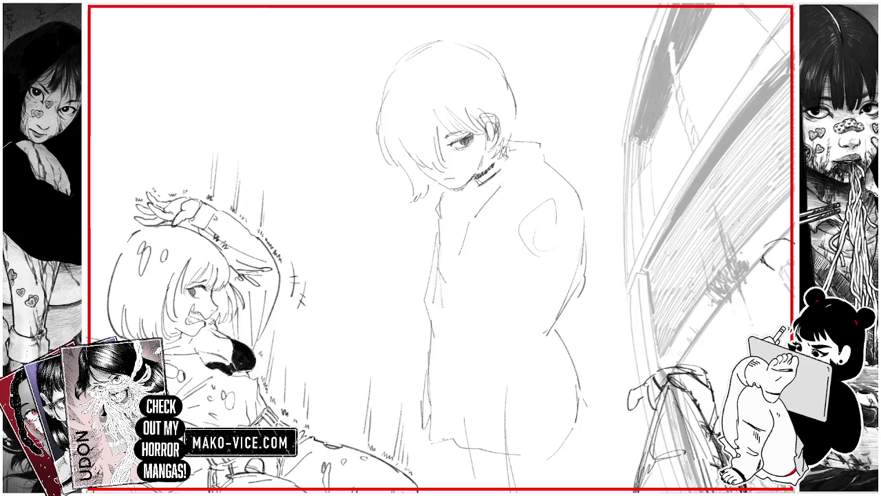
# Add a scalloped fur trim along the collar and shoulder, plus coat front lines on the chest.
pyautogui.moveTo(518, 127); pyautogui.dragTo(558, 125)
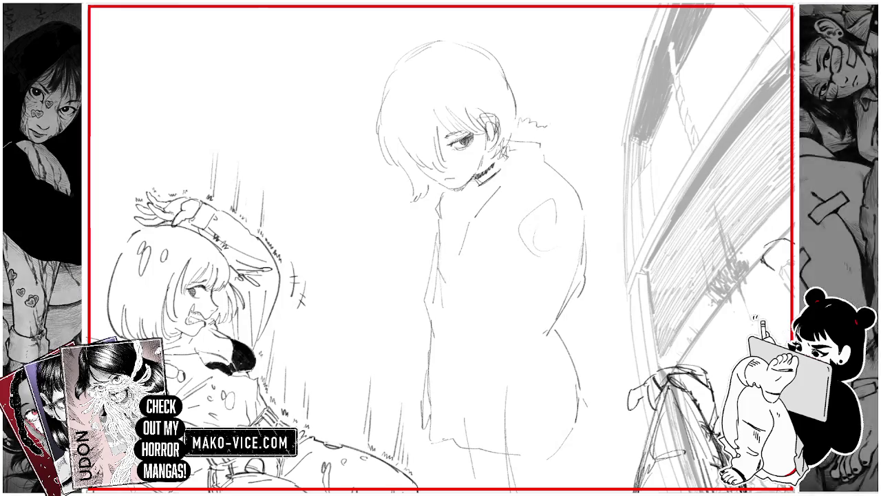
pyautogui.moveTo(481, 218)
pyautogui.mouseDown()
pyautogui.moveTo(469, 229)
pyautogui.moveTo(482, 217)
pyautogui.mouseUp()
pyautogui.moveTo(512, 182)
pyautogui.mouseDown()
pyautogui.moveTo(507, 175)
pyautogui.moveTo(524, 151)
pyautogui.mouseUp()
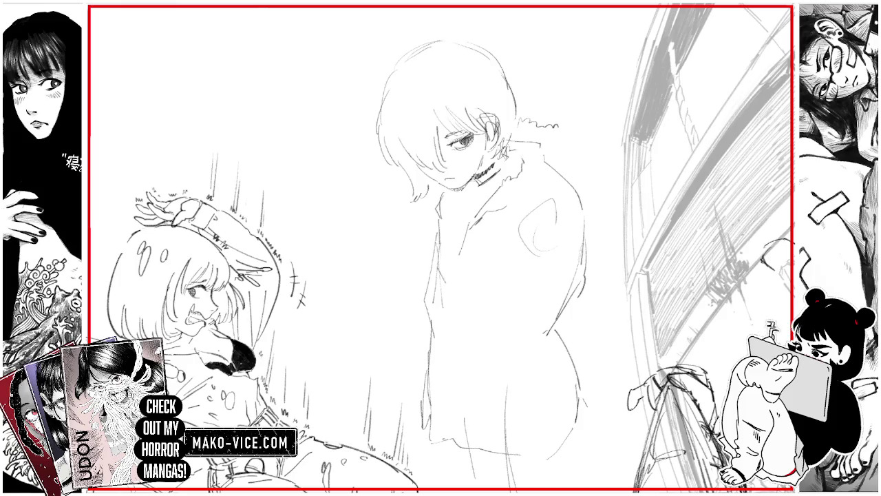
pyautogui.moveTo(511, 203); pyautogui.dragTo(549, 181)
pyautogui.moveTo(560, 128)
pyautogui.mouseDown()
pyautogui.moveTo(580, 153)
pyautogui.moveTo(574, 165)
pyautogui.mouseUp()
pyautogui.moveTo(460, 222); pyautogui.dragTo(448, 194)
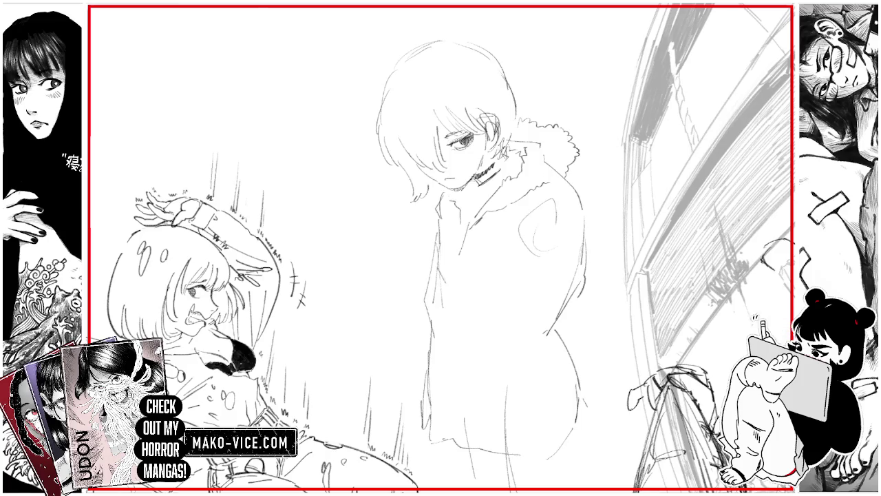
pyautogui.moveTo(466, 238); pyautogui.dragTo(469, 198)
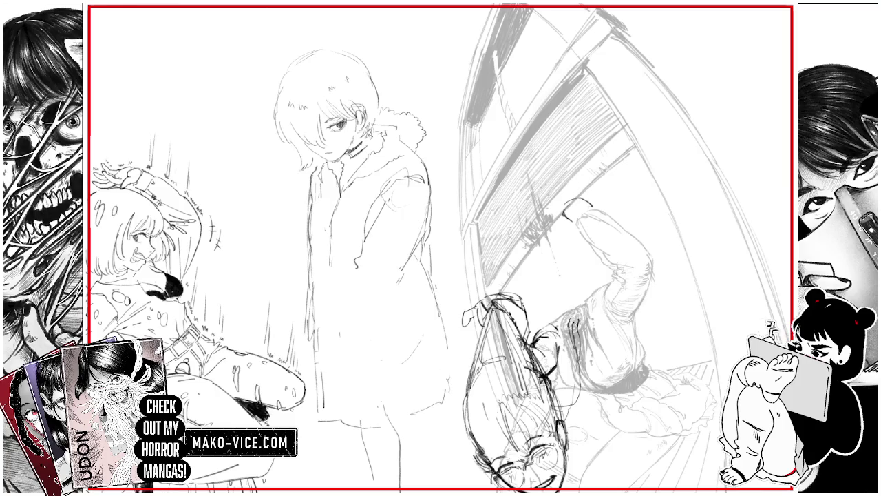
# Darken both leg outlines below the coat and mark the coat hem.
pyautogui.scroll(-3, 441, 248)
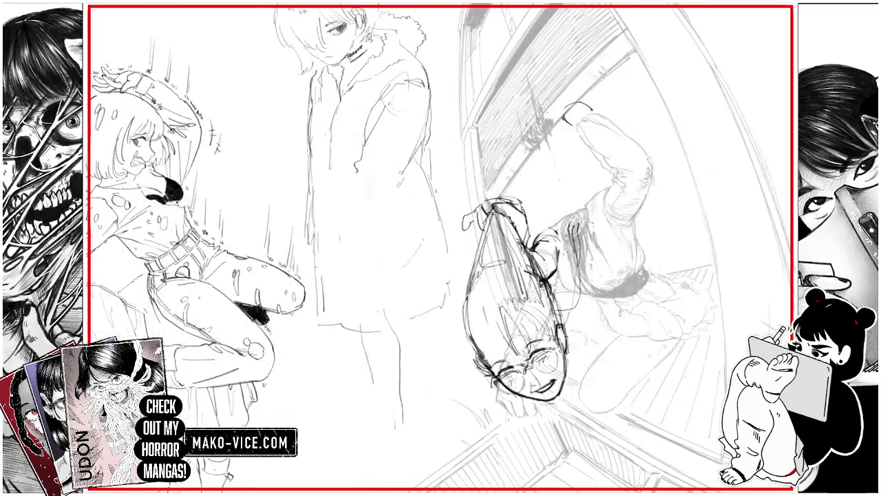
pyautogui.moveTo(381, 336); pyautogui.dragTo(391, 411)
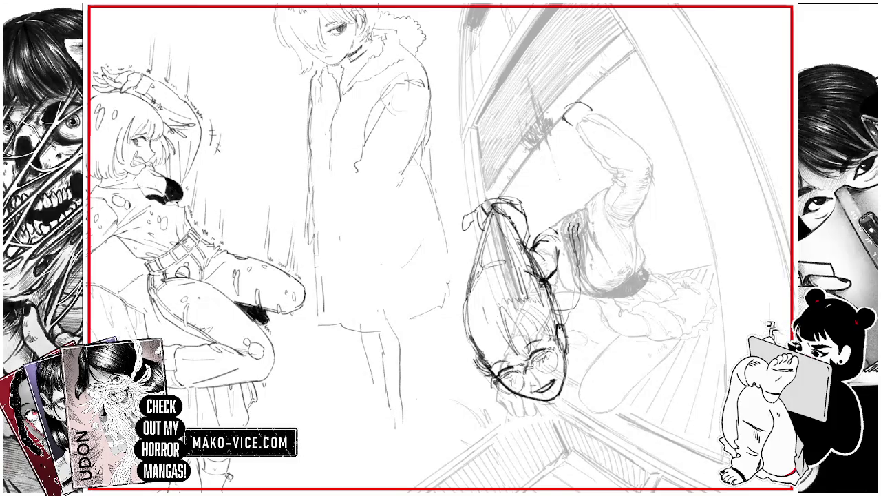
pyautogui.moveTo(413, 373); pyautogui.dragTo(413, 395)
pyautogui.moveTo(413, 352); pyautogui.dragTo(413, 374)
pyautogui.moveTo(392, 328)
pyautogui.mouseDown()
pyautogui.moveTo(406, 365)
pyautogui.moveTo(413, 345)
pyautogui.mouseUp()
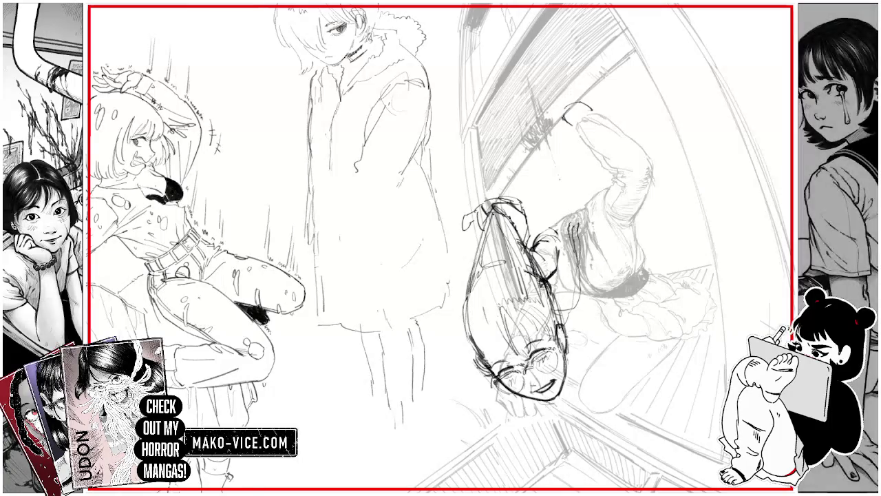
pyautogui.moveTo(372, 377)
pyautogui.mouseDown()
pyautogui.moveTo(373, 397)
pyautogui.moveTo(371, 388)
pyautogui.mouseUp()
pyautogui.moveTo(373, 386); pyautogui.dragTo(377, 415)
pyautogui.moveTo(384, 348); pyautogui.dragTo(386, 404)
pyautogui.moveTo(412, 318); pyautogui.dragTo(427, 320)
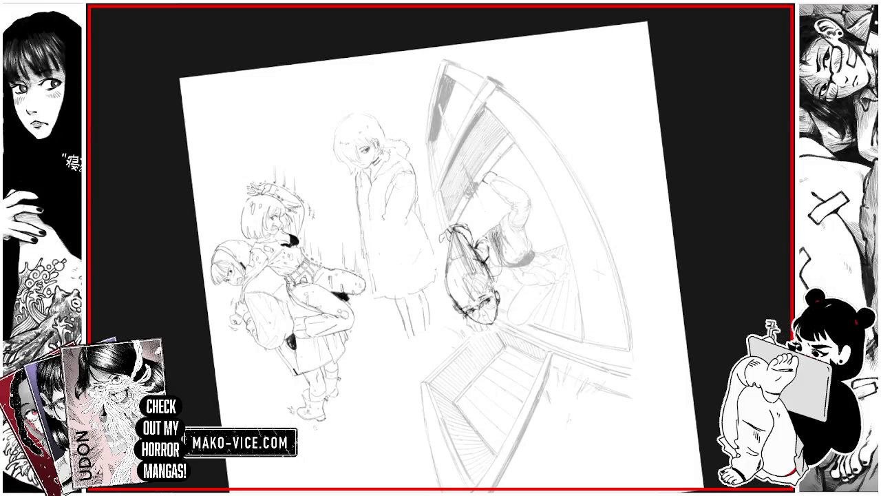
# Transform the sketched figures up and slightly left and commit the new placement.
pyautogui.scroll(1, 444, 248)
pyautogui.scroll(-2, 444, 247)
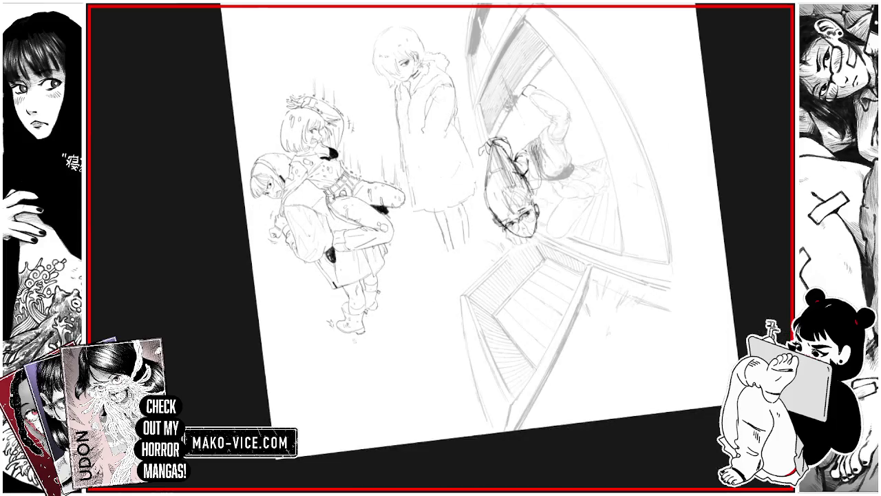
pyautogui.hotkey('ctrl', 't')
pyautogui.moveTo(453, 161); pyautogui.dragTo(448, 118)
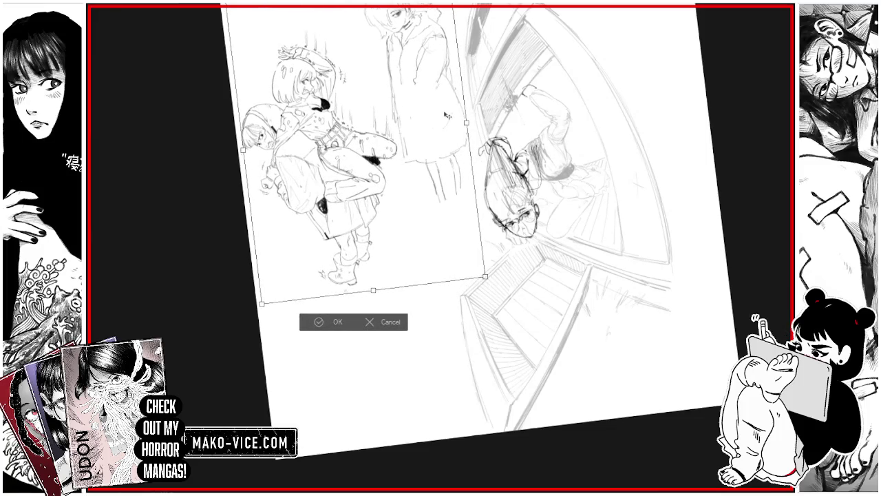
pyautogui.click(324, 326)
# Zoom in on the stairs and rough in a hand shape left of them.
pyautogui.moveTo(441, 248)
pyautogui.mouseDown()
pyautogui.moveTo(372, 203)
pyautogui.moveTo(426, 151)
pyautogui.mouseUp()
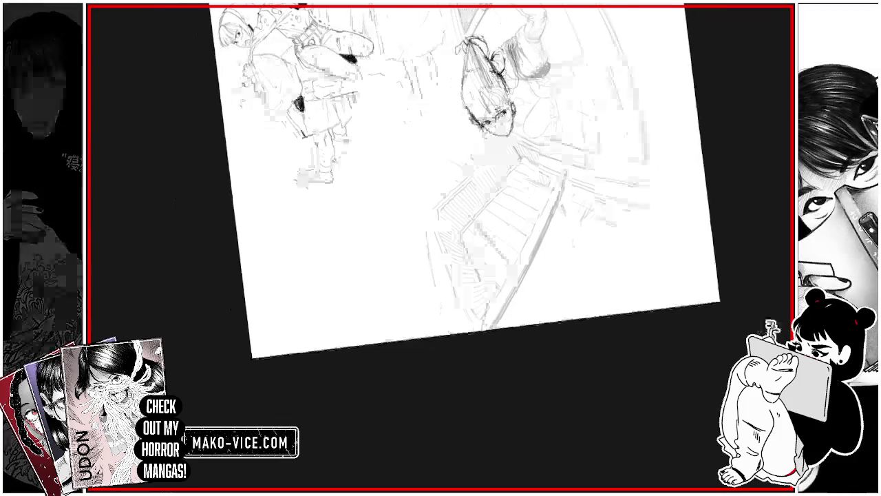
pyautogui.hotkey('ctrl', '+')
pyautogui.moveTo(372, 259); pyautogui.dragTo(376, 272)
pyautogui.moveTo(358, 220); pyautogui.dragTo(373, 260)
pyautogui.moveTo(358, 190)
pyautogui.mouseDown()
pyautogui.moveTo(359, 212)
pyautogui.moveTo(382, 170)
pyautogui.moveTo(406, 186)
pyautogui.moveTo(415, 209)
pyautogui.moveTo(421, 198)
pyautogui.mouseUp()
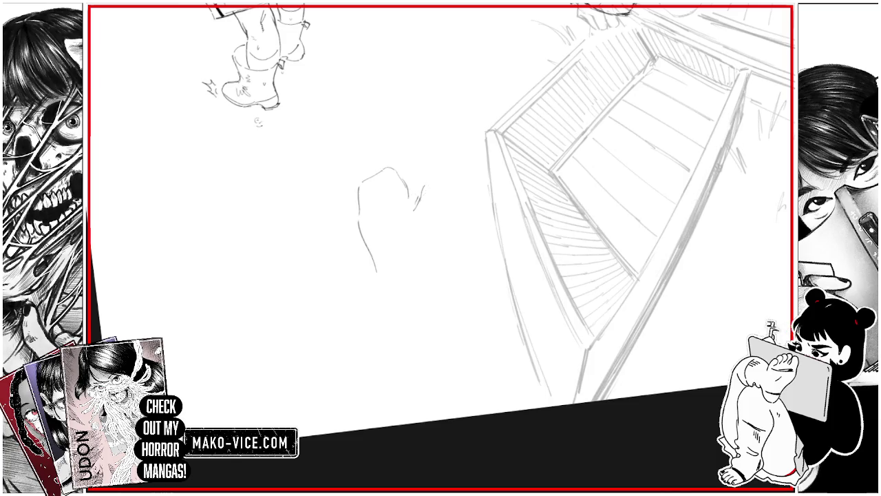
pyautogui.moveTo(412, 221); pyautogui.dragTo(408, 234)
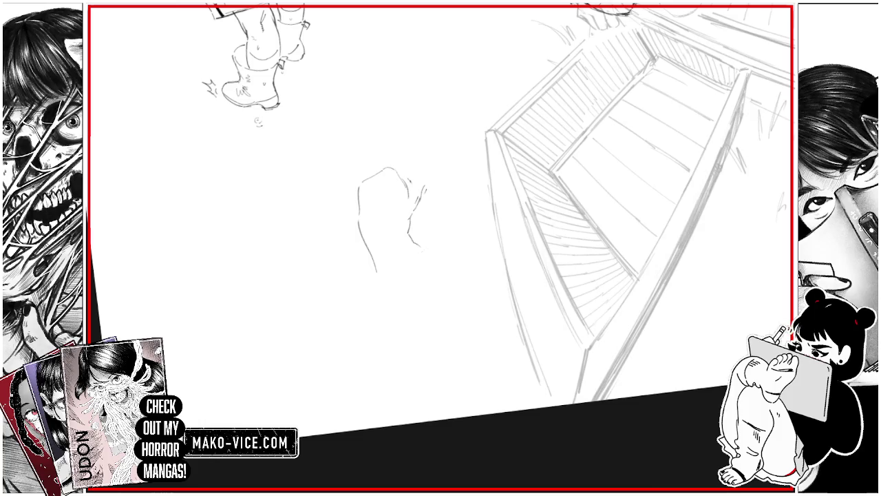
pyautogui.moveTo(382, 280)
pyautogui.mouseDown()
pyautogui.moveTo(421, 309)
pyautogui.moveTo(379, 252)
pyautogui.moveTo(392, 240)
pyautogui.moveTo(446, 263)
pyautogui.mouseUp()
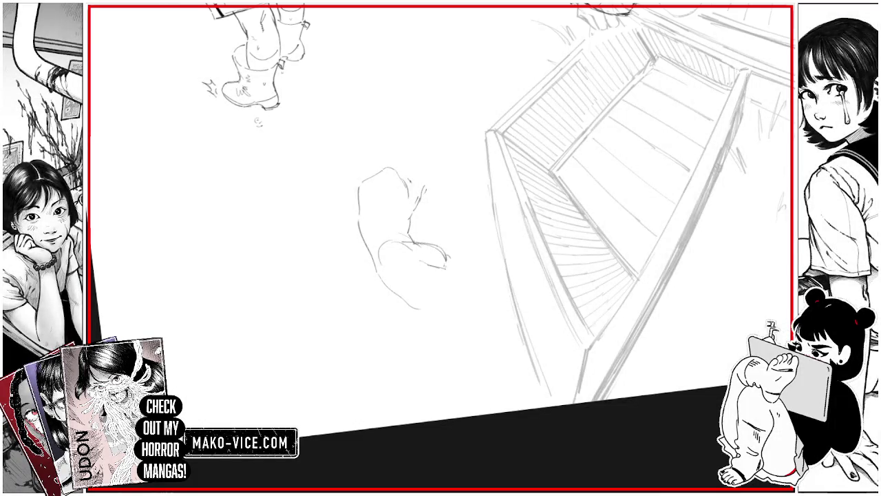
# Draw two raised fingers above the hand with a motion line, refining the hand's left edge.
pyautogui.moveTo(369, 196); pyautogui.dragTo(366, 209)
pyautogui.moveTo(376, 171); pyautogui.dragTo(372, 191)
pyautogui.moveTo(365, 100); pyautogui.dragTo(374, 168)
pyautogui.moveTo(363, 102)
pyautogui.mouseDown()
pyautogui.moveTo(379, 108)
pyautogui.moveTo(405, 183)
pyautogui.moveTo(396, 183)
pyautogui.mouseUp()
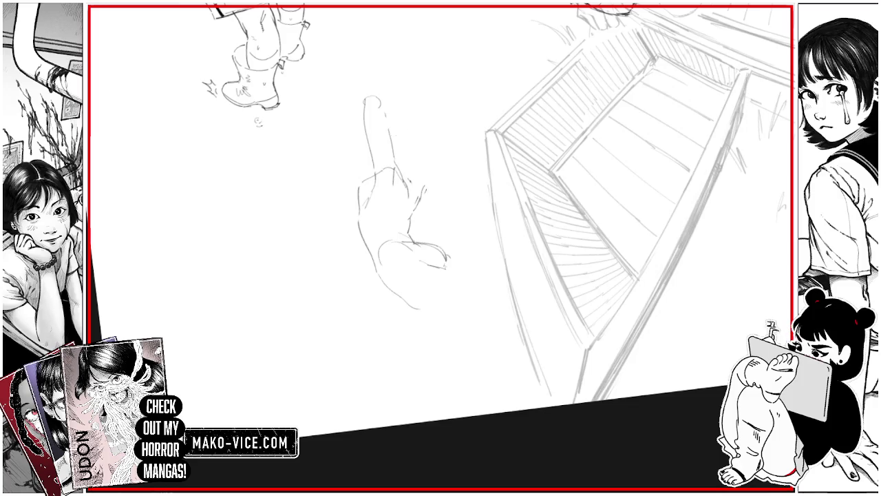
pyautogui.moveTo(339, 144)
pyautogui.mouseDown()
pyautogui.moveTo(359, 121)
pyautogui.moveTo(335, 156)
pyautogui.mouseUp()
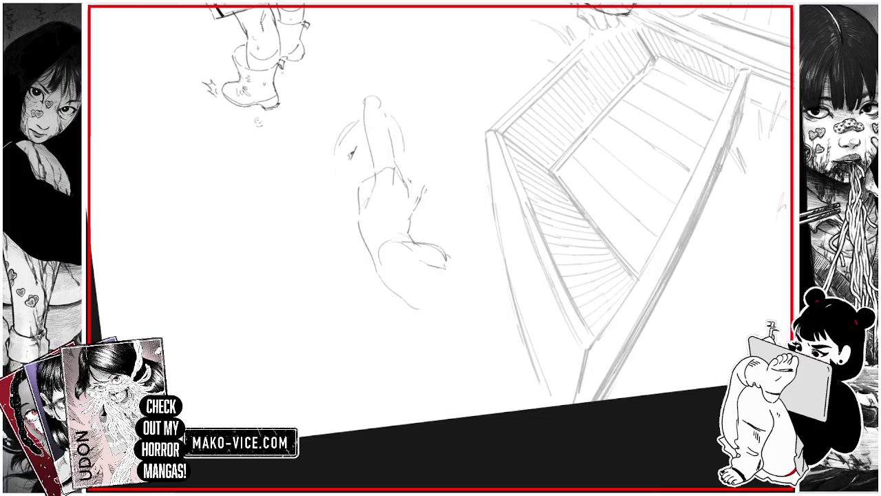
pyautogui.moveTo(402, 154)
pyautogui.mouseDown()
pyautogui.moveTo(401, 174)
pyautogui.moveTo(420, 191)
pyautogui.mouseUp()
pyautogui.moveTo(422, 118)
pyautogui.mouseDown()
pyautogui.moveTo(411, 154)
pyautogui.moveTo(437, 106)
pyautogui.moveTo(426, 163)
pyautogui.mouseUp()
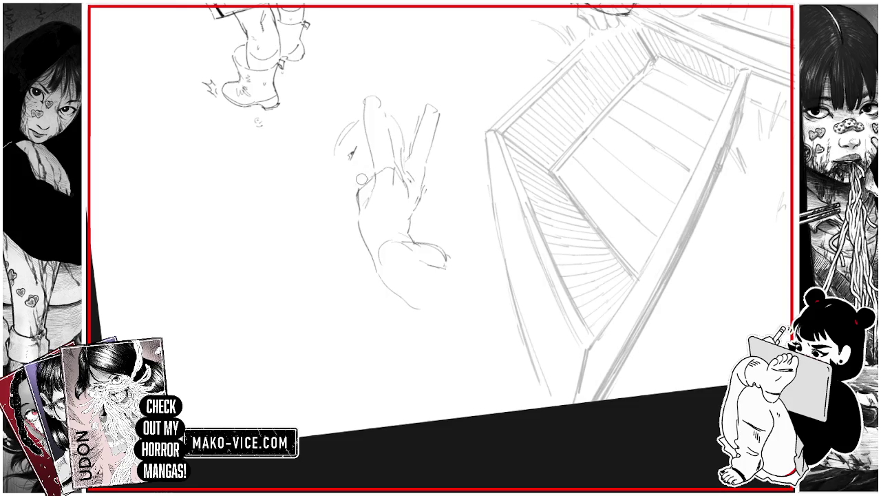
pyautogui.moveTo(361, 209); pyautogui.dragTo(364, 240)
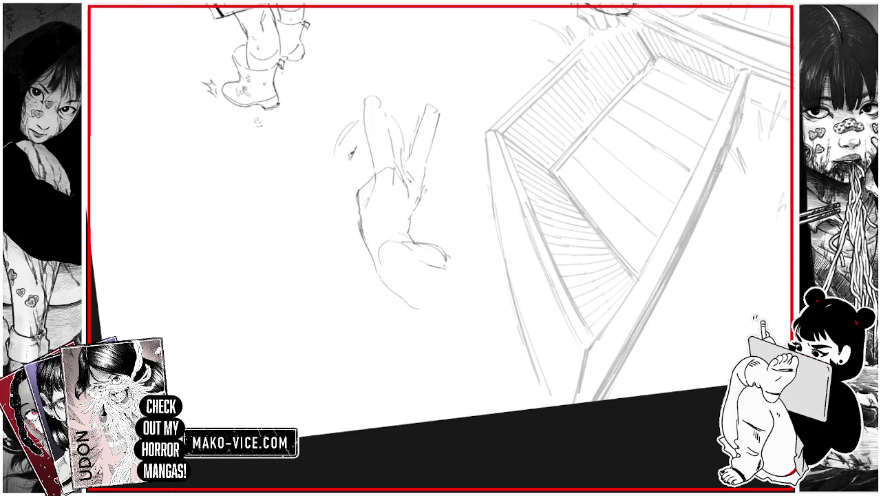
pyautogui.moveTo(358, 196)
pyautogui.mouseDown()
pyautogui.moveTo(353, 209)
pyautogui.moveTo(357, 193)
pyautogui.mouseUp()
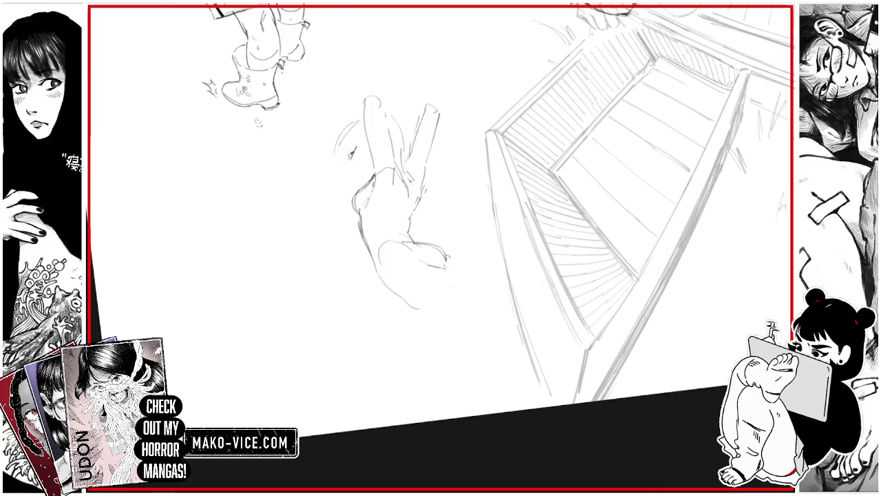
pyautogui.moveTo(417, 308); pyautogui.dragTo(482, 325)
# Extend the figure's lower curve to the right, undoing a stray line across the stairs.
pyautogui.moveTo(414, 285); pyautogui.dragTo(522, 333)
pyautogui.moveTo(473, 278); pyautogui.dragTo(641, 301)
pyautogui.hotkey('ctrl', 'z')
# Rough in the figure's head outline and raised arm beside the hand.
pyautogui.moveTo(366, 92); pyautogui.dragTo(417, 108)
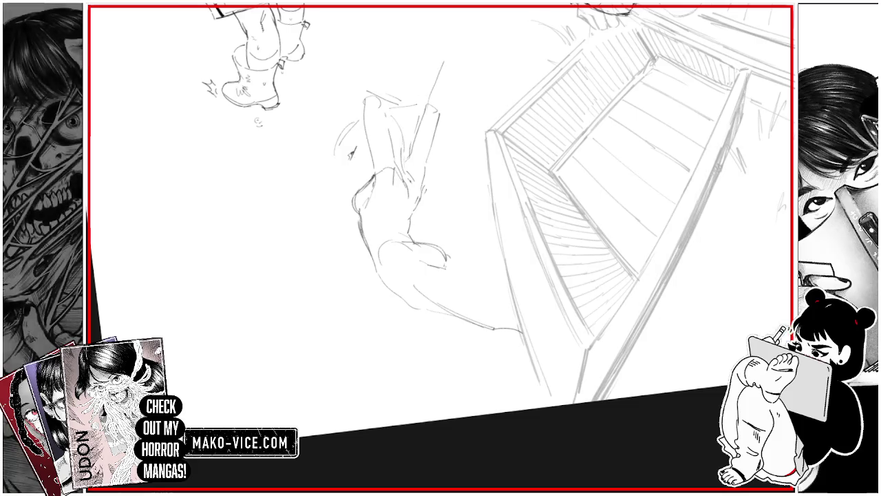
pyautogui.moveTo(443, 62); pyautogui.dragTo(428, 105)
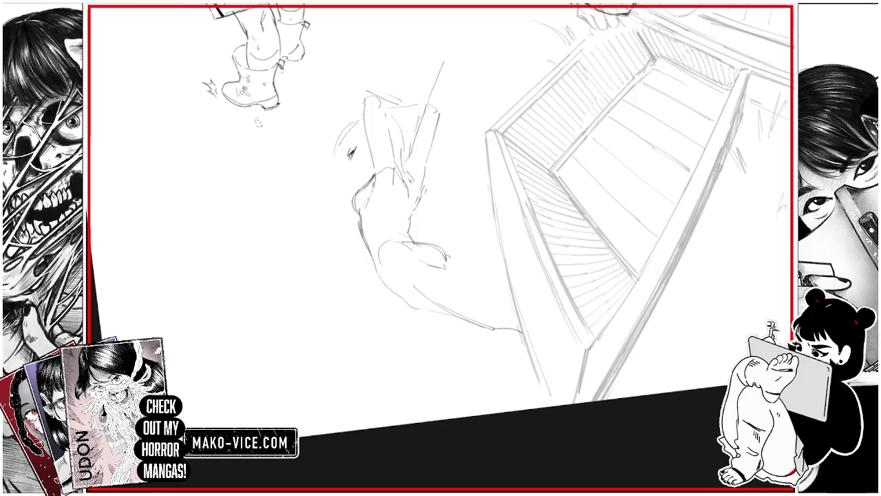
pyautogui.moveTo(328, 142); pyautogui.dragTo(345, 188)
pyautogui.moveTo(334, 161)
pyautogui.mouseDown()
pyautogui.moveTo(335, 178)
pyautogui.moveTo(352, 175)
pyautogui.mouseUp()
pyautogui.moveTo(393, 125)
pyautogui.mouseDown()
pyautogui.moveTo(410, 146)
pyautogui.moveTo(405, 169)
pyautogui.moveTo(417, 162)
pyautogui.mouseUp()
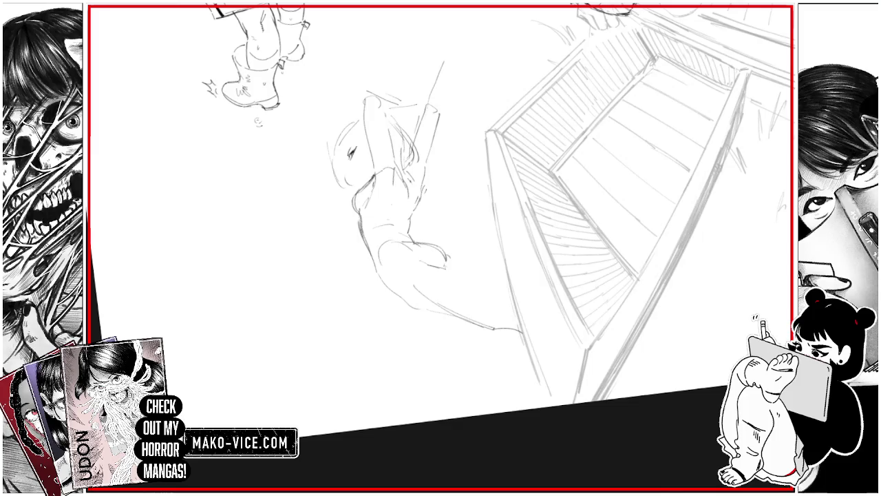
pyautogui.moveTo(440, 248)
pyautogui.mouseDown()
pyautogui.moveTo(458, 285)
pyautogui.moveTo(530, 241)
pyautogui.mouseUp()
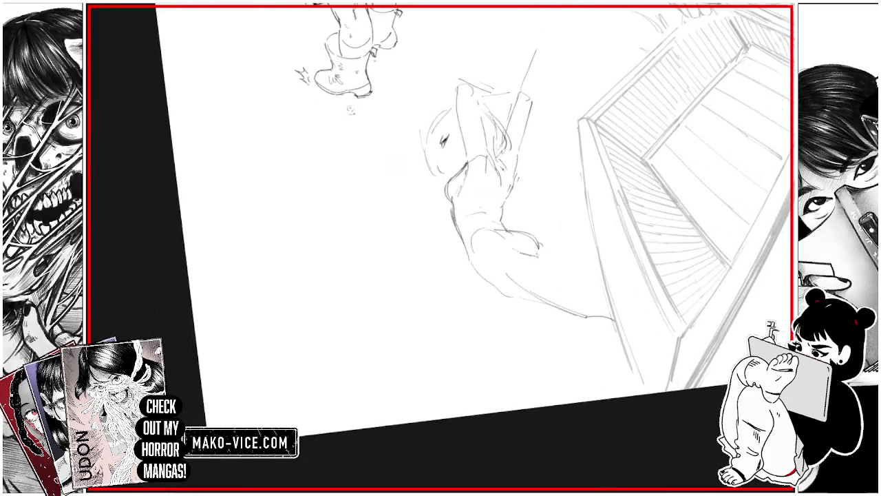
pyautogui.moveTo(441, 247)
pyautogui.mouseDown()
pyautogui.moveTo(425, 223)
pyautogui.moveTo(441, 260)
pyautogui.mouseUp()
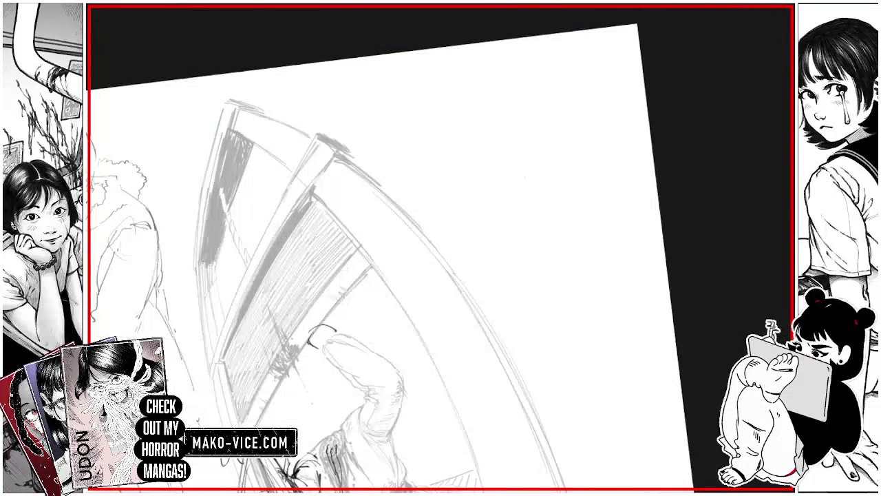
pyautogui.moveTo(481, 219); pyautogui.dragTo(480, 241)
# Outline a new head right of the staircase, undoing one stray top stroke.
pyautogui.moveTo(500, 182); pyautogui.dragTo(489, 207)
pyautogui.moveTo(508, 167)
pyautogui.mouseDown()
pyautogui.moveTo(501, 180)
pyautogui.moveTo(509, 166)
pyautogui.moveTo(577, 160)
pyautogui.moveTo(582, 190)
pyautogui.mouseUp()
pyautogui.moveTo(475, 227)
pyautogui.mouseDown()
pyautogui.moveTo(492, 248)
pyautogui.moveTo(556, 235)
pyautogui.mouseUp()
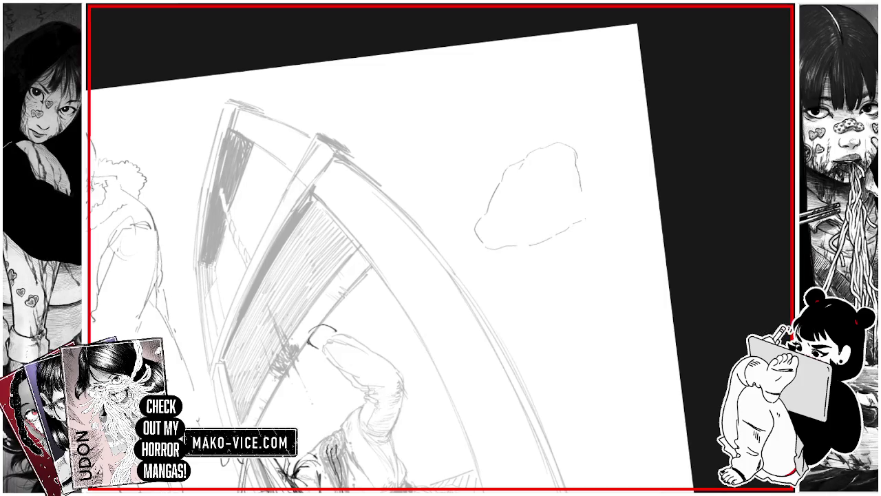
pyautogui.moveTo(582, 183)
pyautogui.mouseDown()
pyautogui.moveTo(589, 212)
pyautogui.moveTo(585, 193)
pyautogui.mouseUp()
pyautogui.moveTo(531, 143)
pyautogui.mouseDown()
pyautogui.moveTo(541, 135)
pyautogui.moveTo(585, 141)
pyautogui.moveTo(587, 159)
pyautogui.mouseUp()
pyautogui.moveTo(519, 158); pyautogui.dragTo(531, 146)
pyautogui.moveTo(568, 118); pyautogui.dragTo(587, 125)
pyautogui.hotkey('ctrl', 'z')
# Add inner lines, eye details and a built-up right side to the new head.
pyautogui.moveTo(491, 204)
pyautogui.mouseDown()
pyautogui.moveTo(490, 183)
pyautogui.moveTo(501, 173)
pyautogui.moveTo(522, 178)
pyautogui.mouseUp()
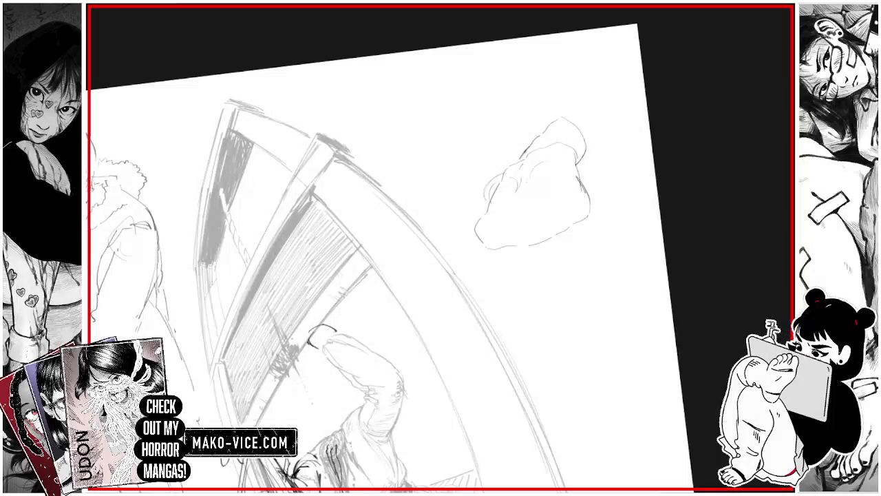
pyautogui.moveTo(528, 179)
pyautogui.mouseDown()
pyautogui.moveTo(526, 164)
pyautogui.moveTo(543, 157)
pyautogui.mouseUp()
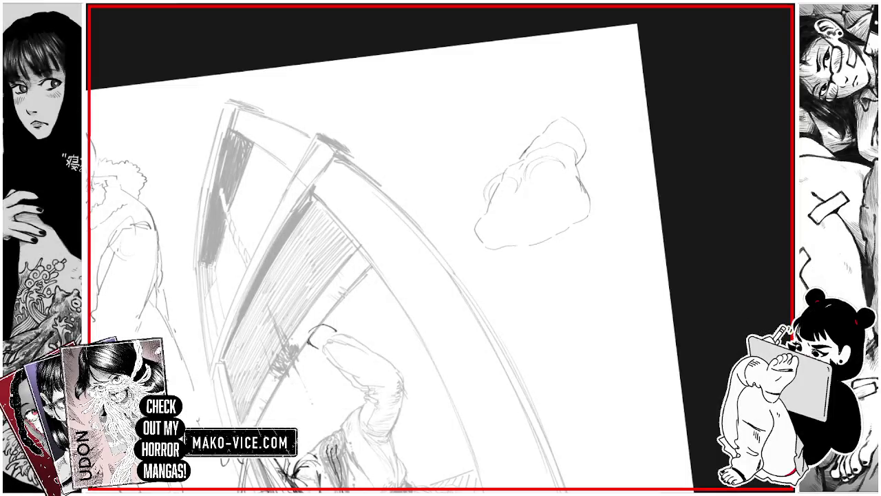
pyautogui.moveTo(556, 189); pyautogui.dragTo(561, 172)
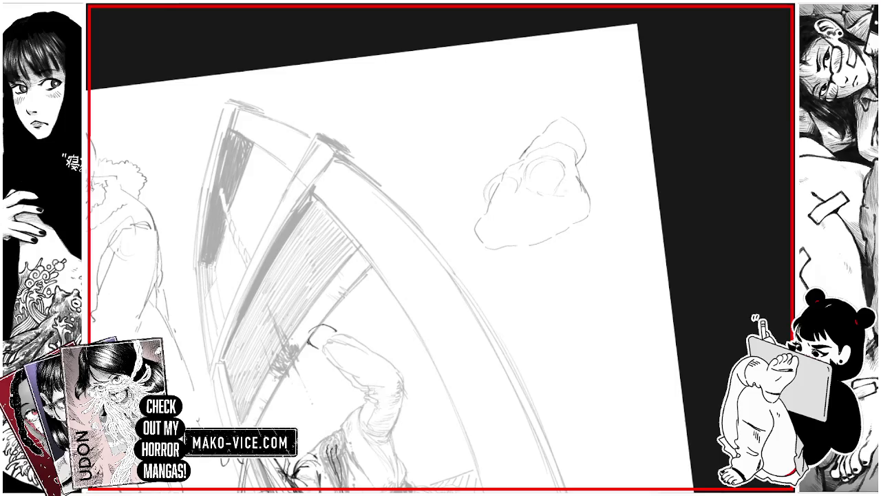
pyautogui.moveTo(488, 212)
pyautogui.mouseDown()
pyautogui.moveTo(511, 193)
pyautogui.moveTo(499, 189)
pyautogui.moveTo(502, 179)
pyautogui.mouseUp()
pyautogui.hotkey('ctrl', 'z')
pyautogui.hotkey('ctrl', 'z')
pyautogui.hotkey('ctrl', 'z')
pyautogui.moveTo(503, 220); pyautogui.dragTo(514, 210)
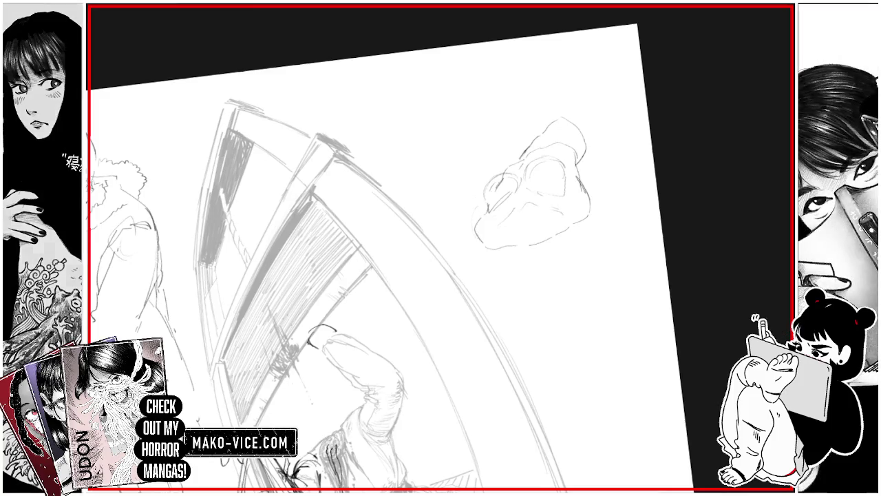
pyautogui.moveTo(589, 183); pyautogui.dragTo(593, 219)
pyautogui.moveTo(584, 188)
pyautogui.mouseDown()
pyautogui.moveTo(585, 205)
pyautogui.moveTo(603, 197)
pyautogui.mouseUp()
pyautogui.moveTo(600, 161); pyautogui.dragTo(595, 198)
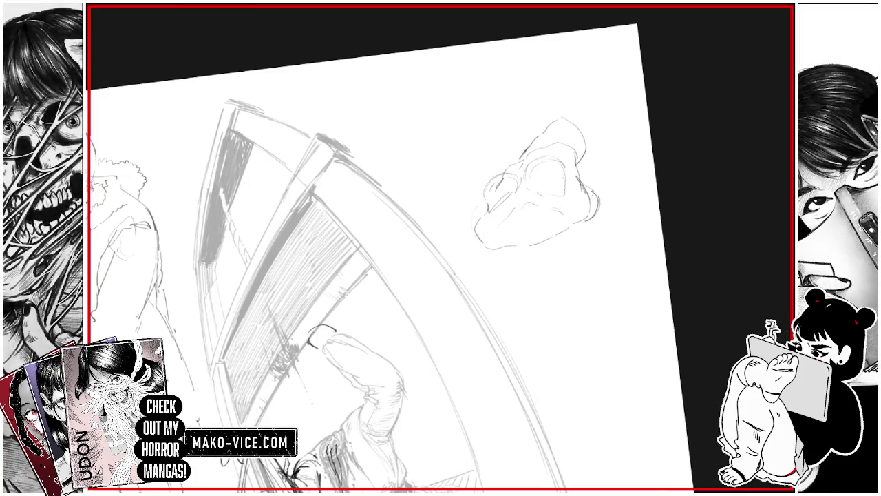
# Sketch a raised arm beside the head and add strokes along the figure's edges.
pyautogui.moveTo(597, 157); pyautogui.dragTo(624, 129)
pyautogui.moveTo(484, 212); pyautogui.dragTo(474, 235)
pyautogui.moveTo(483, 171); pyautogui.dragTo(485, 186)
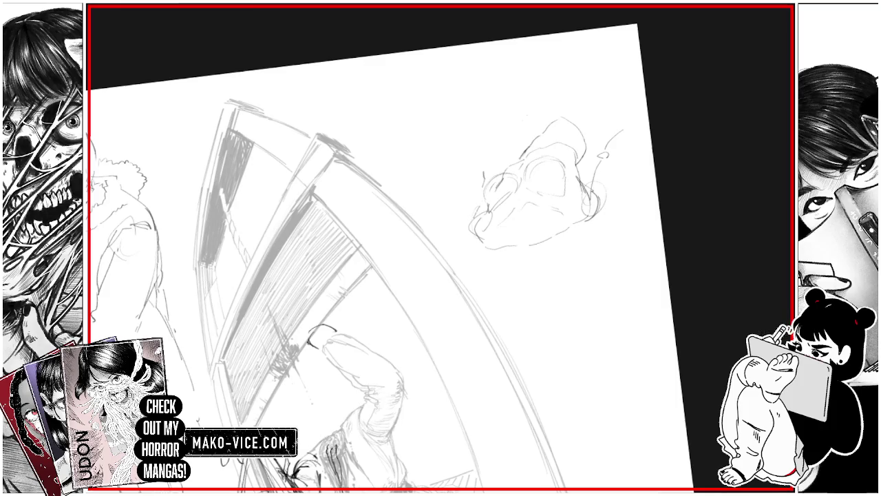
pyautogui.moveTo(527, 98)
pyautogui.mouseDown()
pyautogui.moveTo(542, 131)
pyautogui.moveTo(532, 118)
pyautogui.moveTo(567, 118)
pyautogui.moveTo(579, 135)
pyautogui.moveTo(520, 149)
pyautogui.mouseUp()
pyautogui.moveTo(482, 275); pyautogui.dragTo(403, 285)
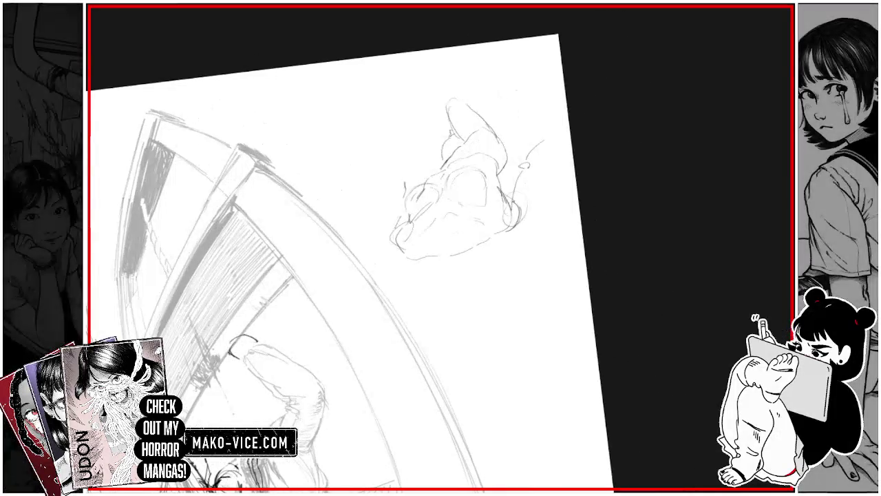
pyautogui.moveTo(542, 184); pyautogui.dragTo(533, 222)
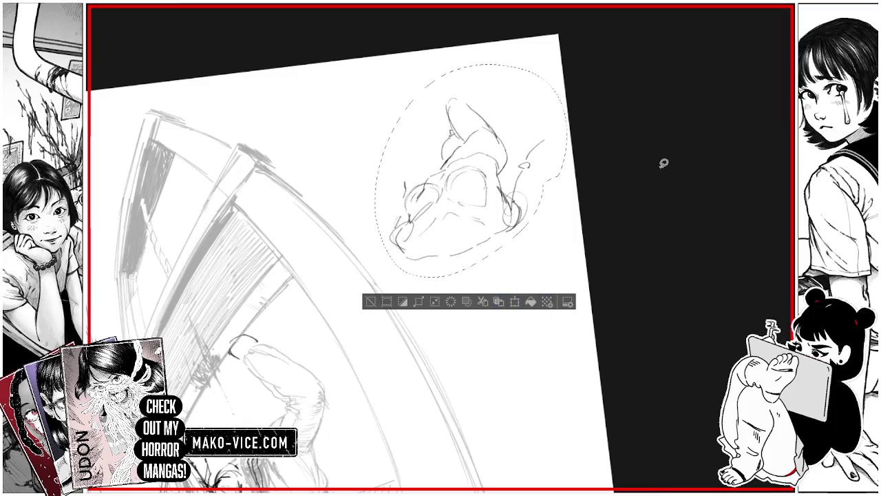
# Transform the new figure: move it down, tilt and resize it, then confirm.
pyautogui.hotkey('ctrl', 't')
pyautogui.hotkey('ctrl', '-')
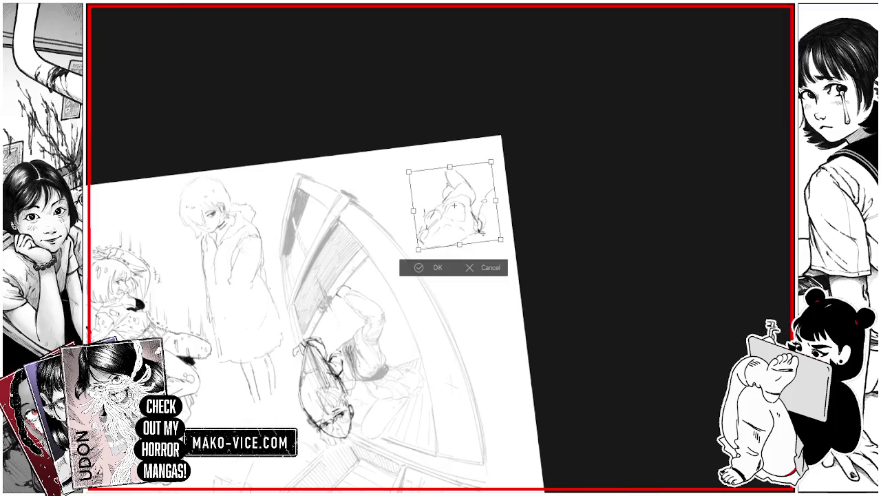
pyautogui.moveTo(490, 236); pyautogui.dragTo(494, 432)
pyautogui.moveTo(554, 406); pyautogui.dragTo(571, 158)
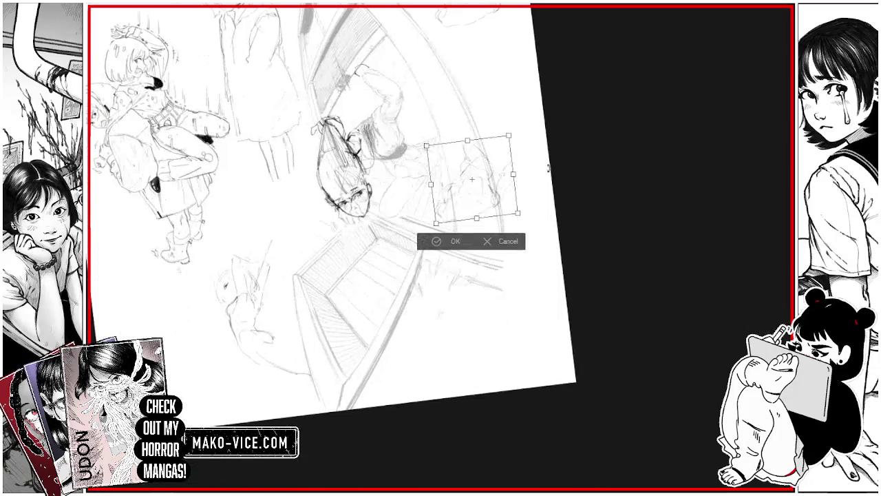
pyautogui.moveTo(475, 182); pyautogui.dragTo(462, 365)
pyautogui.moveTo(536, 344); pyautogui.dragTo(544, 385)
pyautogui.moveTo(475, 311)
pyautogui.mouseDown()
pyautogui.moveTo(497, 252)
pyautogui.moveTo(482, 275)
pyautogui.mouseUp()
pyautogui.moveTo(501, 201); pyautogui.dragTo(500, 229)
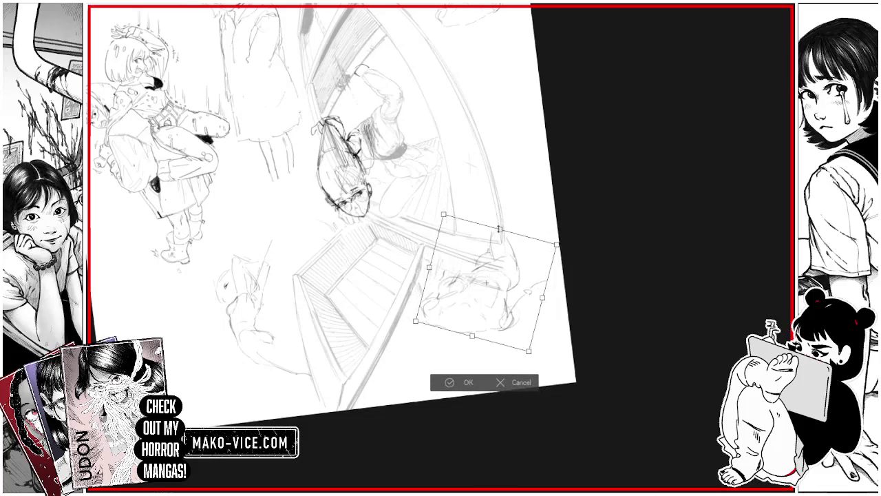
pyautogui.click(450, 382)
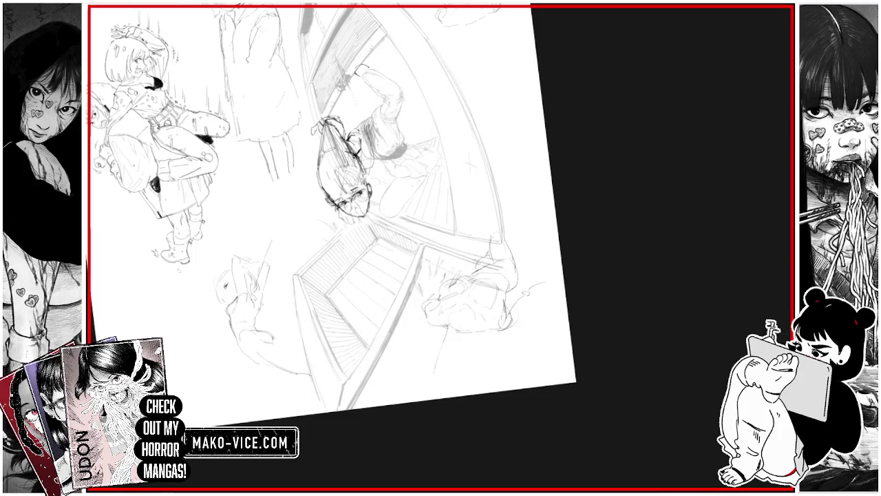
# Add and darken short strokes on the lower figure.
pyautogui.moveTo(481, 342); pyautogui.dragTo(478, 376)
pyautogui.moveTo(480, 330)
pyautogui.mouseDown()
pyautogui.moveTo(477, 368)
pyautogui.moveTo(431, 378)
pyautogui.mouseUp()
pyautogui.moveTo(485, 365); pyautogui.dragTo(481, 384)
pyautogui.moveTo(442, 336); pyautogui.dragTo(436, 381)
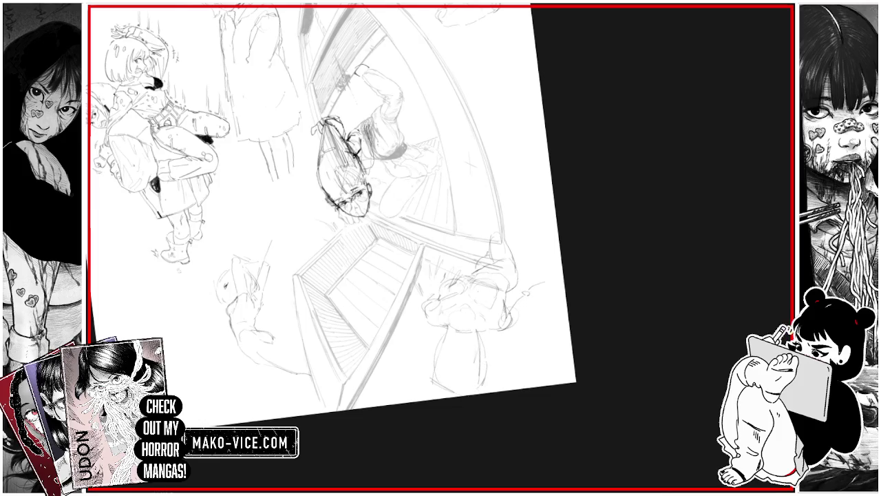
pyautogui.moveTo(440, 137); pyautogui.dragTo(289, 289)
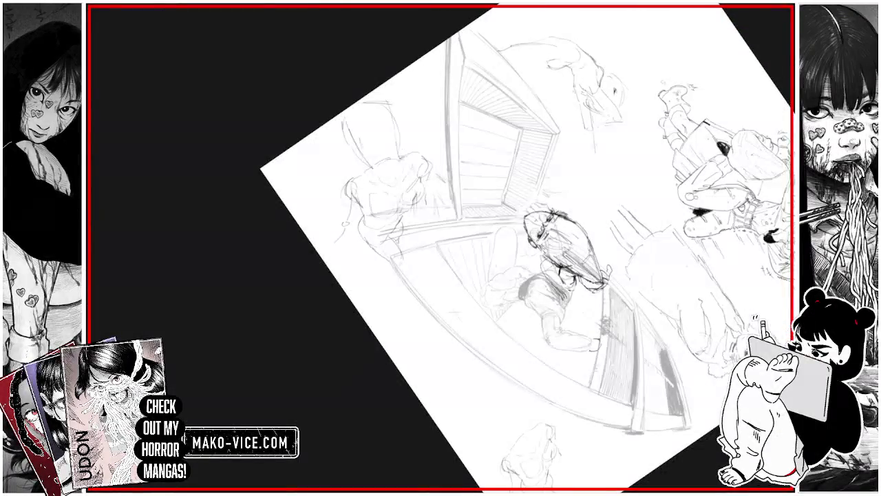
# Zoom in and outline the top-down girl's hair, with small curves near her head.
pyautogui.scroll(3, 441, 248)
pyautogui.moveTo(409, 144); pyautogui.dragTo(412, 175)
pyautogui.moveTo(406, 121)
pyautogui.mouseDown()
pyautogui.moveTo(406, 147)
pyautogui.moveTo(406, 136)
pyautogui.mouseUp()
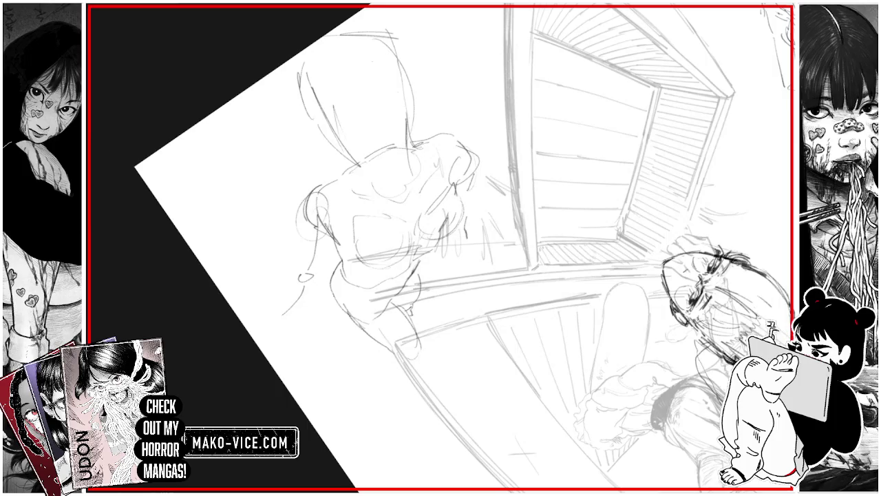
pyautogui.moveTo(325, 54); pyautogui.dragTo(355, 139)
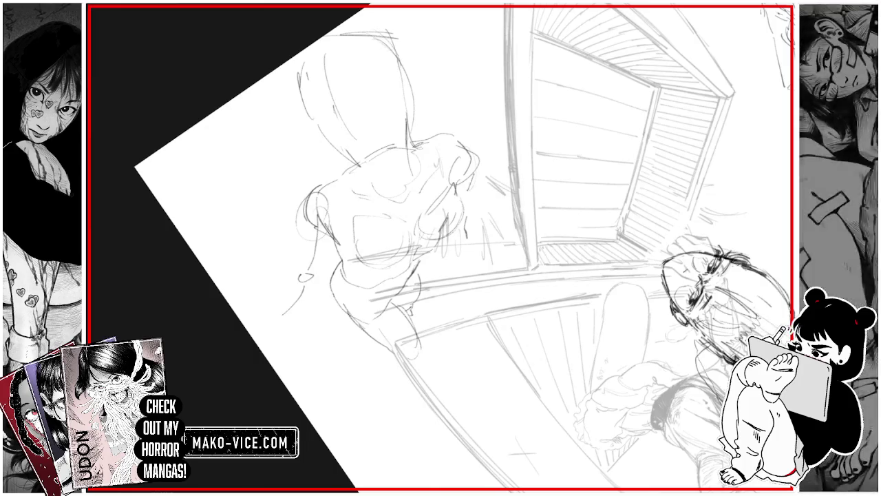
pyautogui.moveTo(288, 142)
pyautogui.mouseDown()
pyautogui.moveTo(286, 165)
pyautogui.moveTo(336, 167)
pyautogui.mouseUp()
pyautogui.moveTo(407, 112)
pyautogui.mouseDown()
pyautogui.moveTo(412, 136)
pyautogui.moveTo(424, 126)
pyautogui.mouseUp()
pyautogui.moveTo(403, 69)
pyautogui.mouseDown()
pyautogui.moveTo(431, 116)
pyautogui.moveTo(441, 96)
pyautogui.moveTo(452, 100)
pyautogui.mouseUp()
pyautogui.moveTo(418, 62)
pyautogui.mouseDown()
pyautogui.moveTo(432, 82)
pyautogui.moveTo(437, 55)
pyautogui.mouseUp()
pyautogui.moveTo(432, 62); pyautogui.dragTo(439, 52)
# Draw the girl's shoulder, arm, lower-left edge and torso strokes, and darken her hair outline.
pyautogui.moveTo(482, 164); pyautogui.dragTo(478, 176)
pyautogui.moveTo(458, 141)
pyautogui.mouseDown()
pyautogui.moveTo(444, 176)
pyautogui.moveTo(454, 179)
pyautogui.mouseUp()
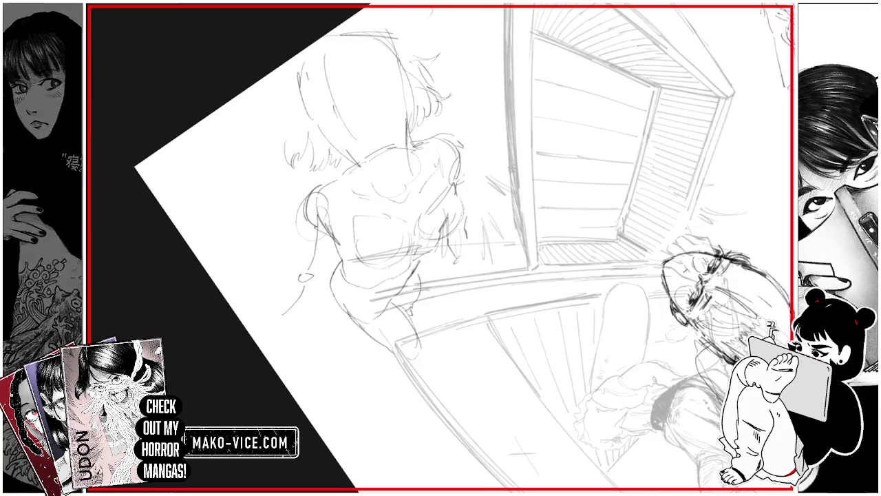
pyautogui.moveTo(452, 246); pyautogui.dragTo(447, 258)
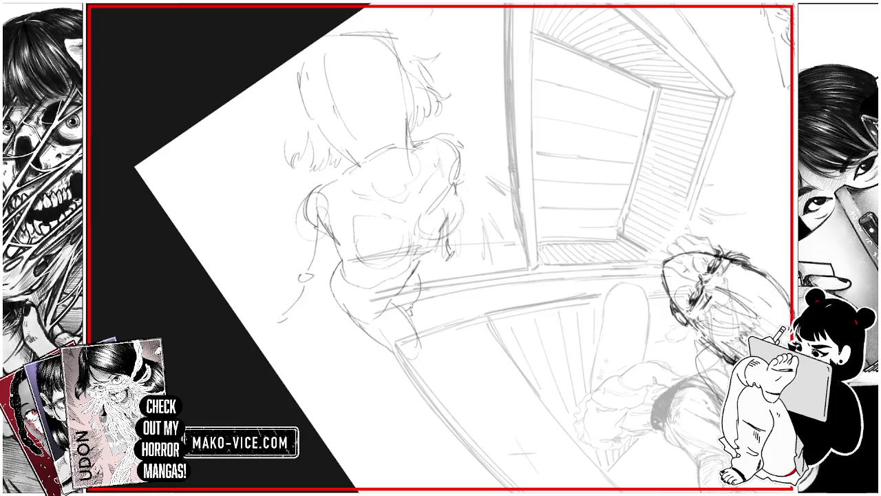
pyautogui.moveTo(286, 313); pyautogui.dragTo(278, 321)
pyautogui.moveTo(551, 207)
pyautogui.mouseDown()
pyautogui.moveTo(523, 289)
pyautogui.moveTo(440, 330)
pyautogui.moveTo(385, 324)
pyautogui.mouseUp()
pyautogui.moveTo(285, 340)
pyautogui.mouseDown()
pyautogui.moveTo(273, 389)
pyautogui.moveTo(264, 381)
pyautogui.moveTo(273, 298)
pyautogui.moveTo(293, 314)
pyautogui.mouseUp()
pyautogui.moveTo(523, 207)
pyautogui.mouseDown()
pyautogui.moveTo(482, 317)
pyautogui.moveTo(358, 323)
pyautogui.mouseUp()
pyautogui.moveTo(368, 209); pyautogui.dragTo(392, 202)
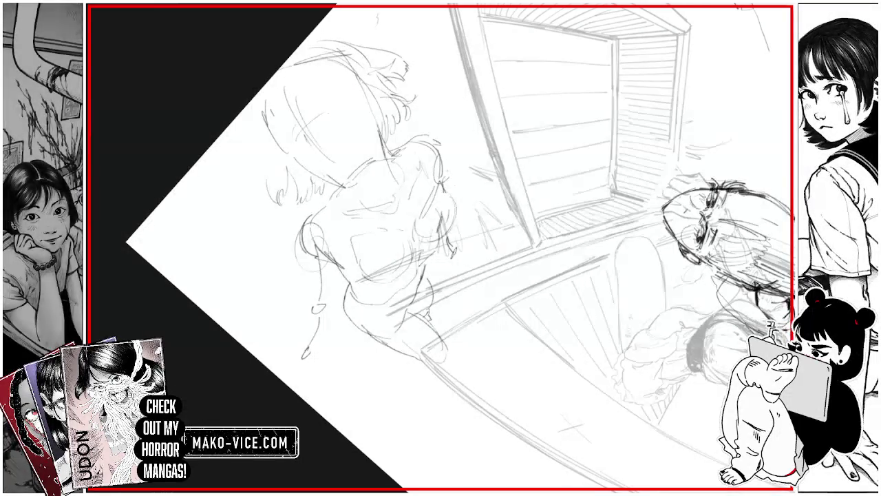
pyautogui.moveTo(372, 95); pyautogui.dragTo(383, 132)
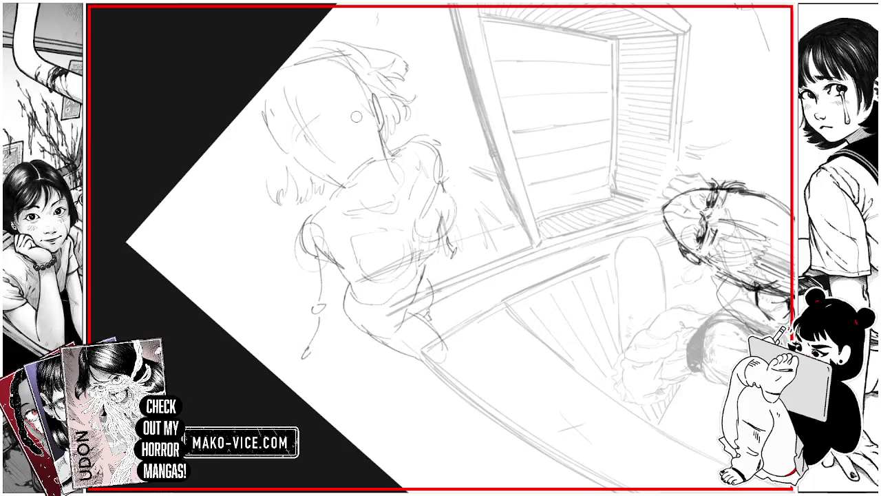
pyautogui.moveTo(441, 248); pyautogui.dragTo(523, 138)
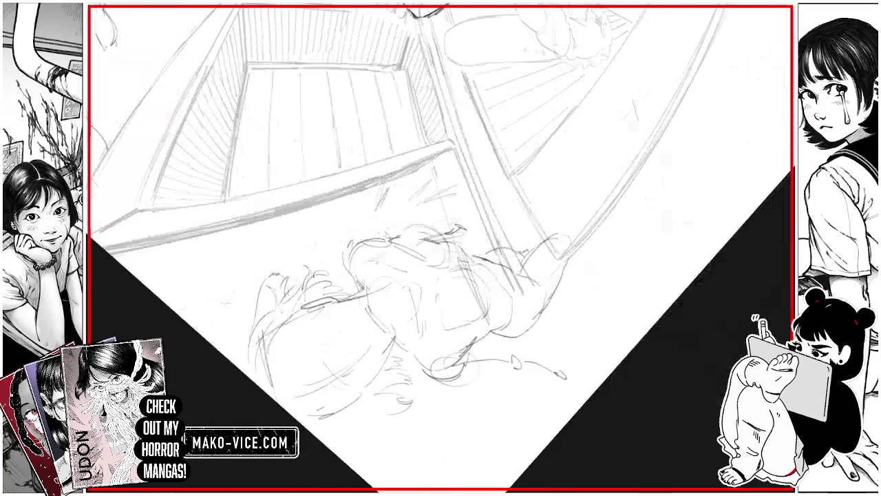
# Add a small stroke on the right-hand crouching figure, lasso it, and start transforming it.
pyautogui.moveTo(441, 247); pyautogui.dragTo(413, 275)
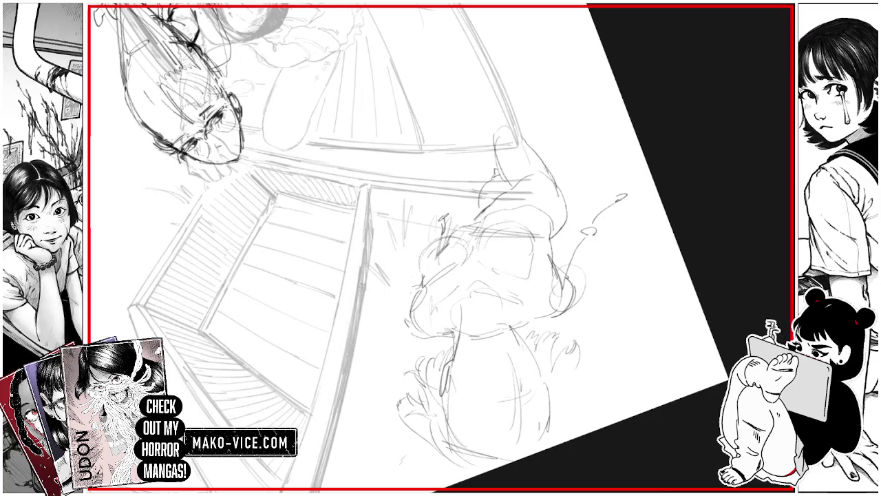
pyautogui.moveTo(440, 247); pyautogui.dragTo(385, 210)
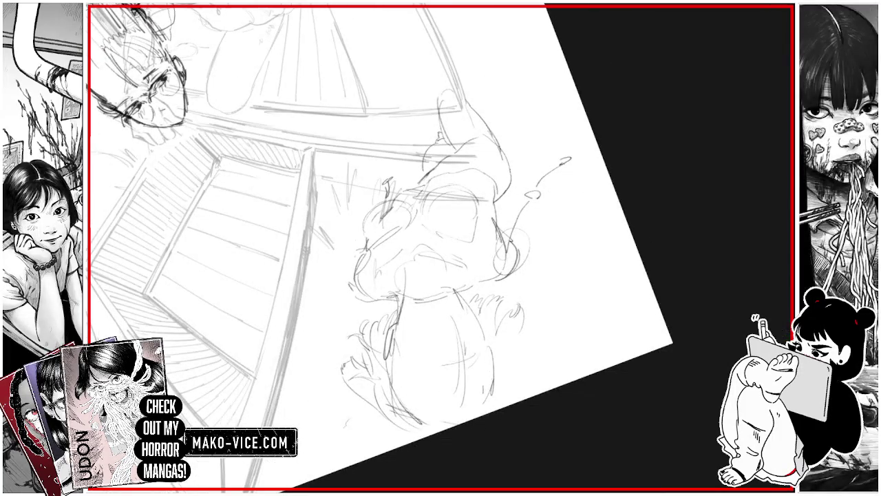
pyautogui.moveTo(539, 337)
pyautogui.mouseDown()
pyautogui.moveTo(541, 358)
pyautogui.moveTo(550, 359)
pyautogui.mouseUp()
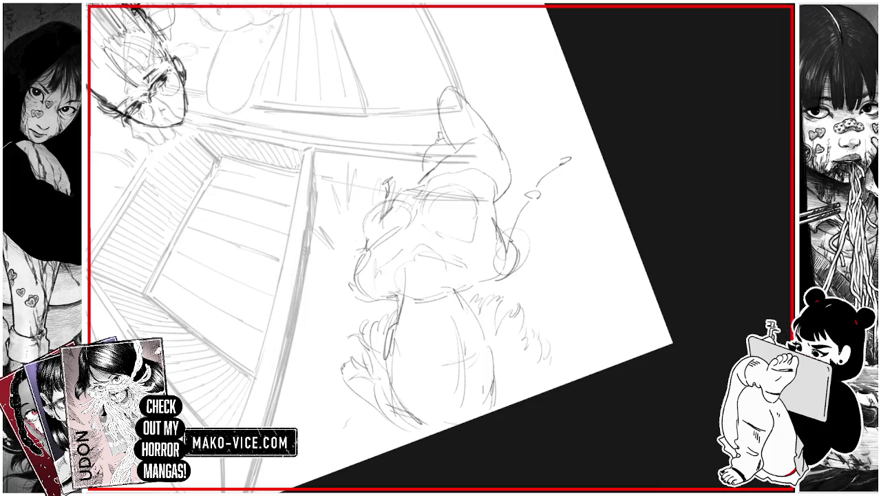
pyautogui.scroll(-3, 437, 72)
pyautogui.moveTo(330, 206); pyautogui.dragTo(340, 286)
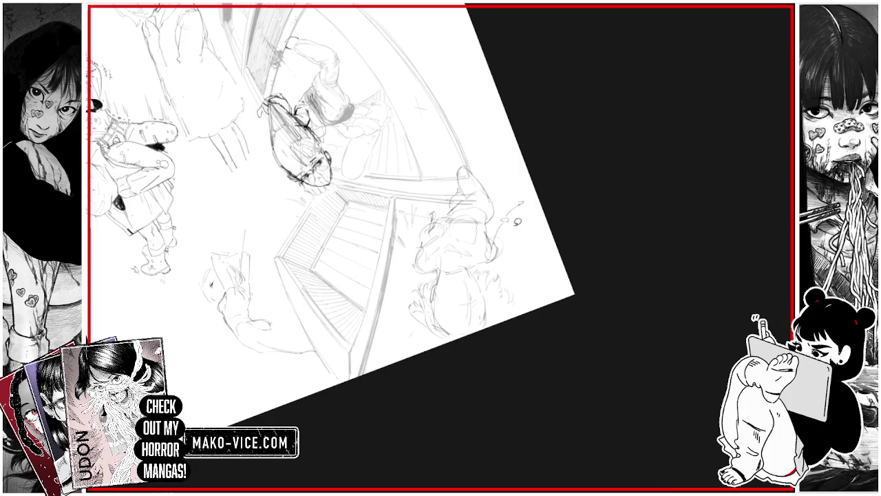
pyautogui.moveTo(536, 238); pyautogui.dragTo(547, 244)
pyautogui.click(499, 375)
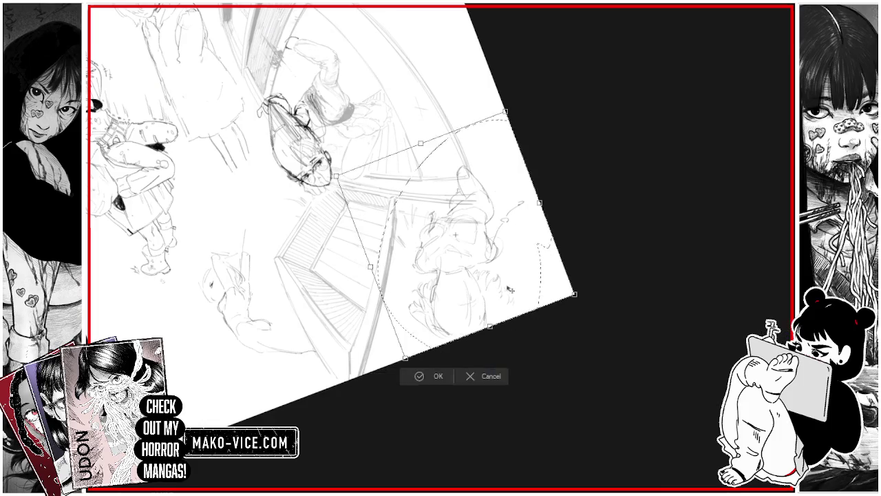
# Move the crouching figure up-left, then add a diagonal guide line and a small triangle beside it.
pyautogui.moveTo(468, 289); pyautogui.dragTo(262, 224)
pyautogui.click(246, 309)
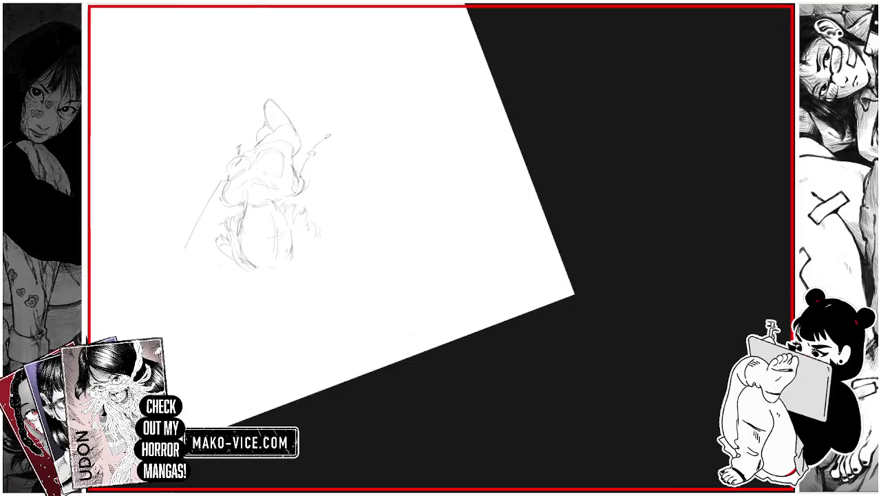
pyautogui.moveTo(180, 251); pyautogui.dragTo(221, 190)
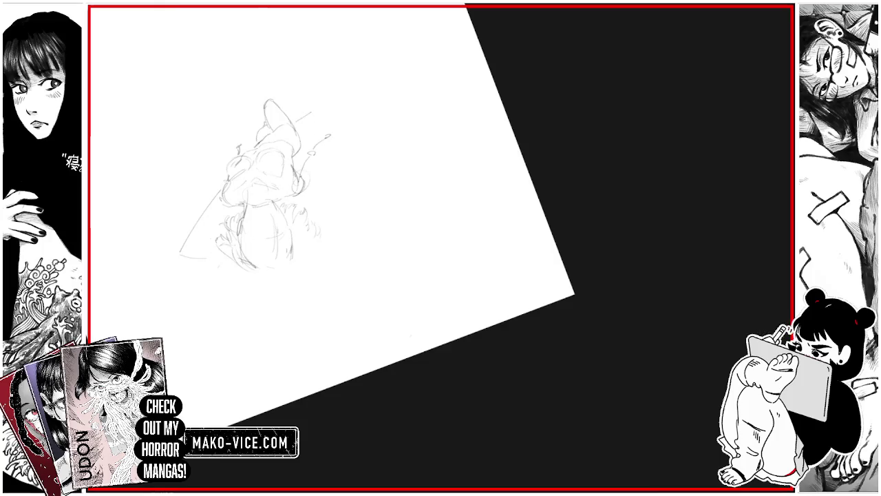
pyautogui.hotkey('ctrl', 'z')
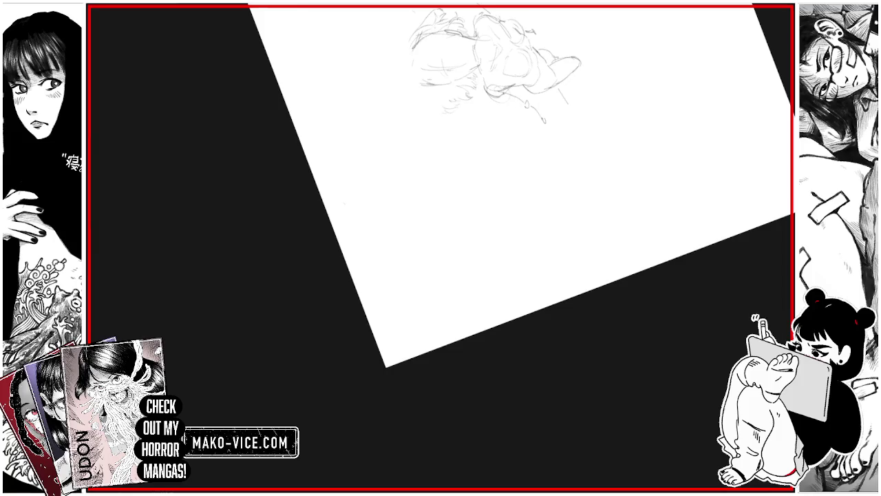
pyautogui.moveTo(464, 94); pyautogui.dragTo(479, 123)
pyautogui.moveTo(446, 84); pyautogui.dragTo(454, 89)
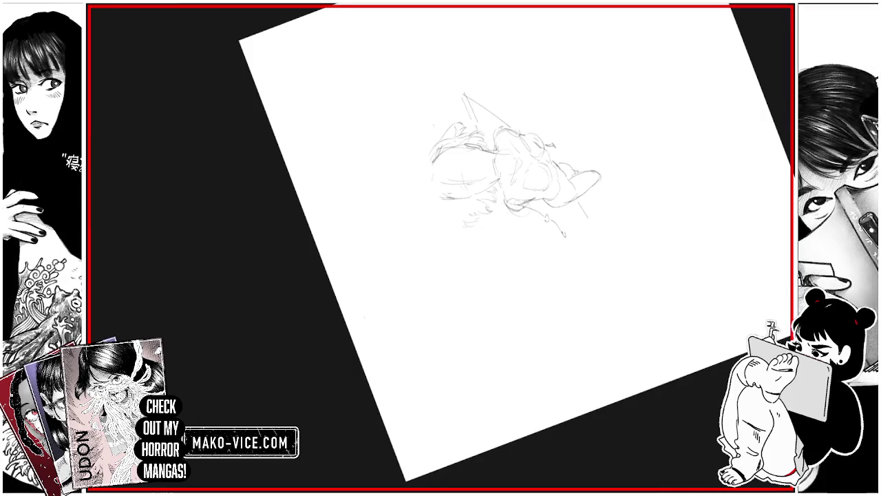
# Reorient the view and lasso the head of the new figure seen from above.
pyautogui.moveTo(509, 172); pyautogui.dragTo(372, 179)
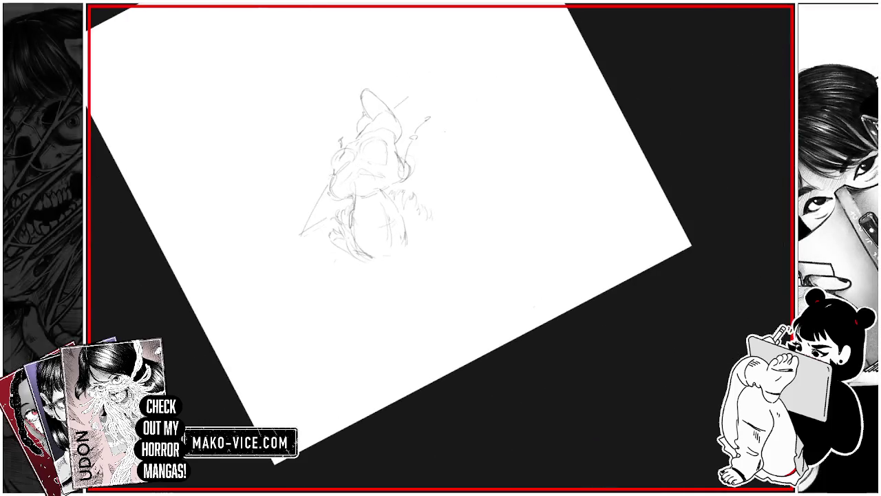
pyautogui.hotkey('ctrl', '0')
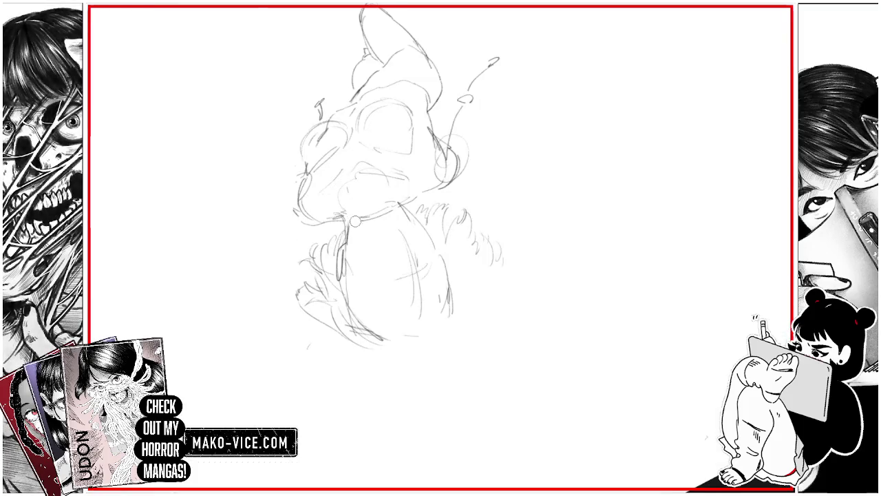
pyautogui.moveTo(392, 200)
pyautogui.mouseDown()
pyautogui.moveTo(420, 207)
pyautogui.moveTo(468, 261)
pyautogui.mouseUp()
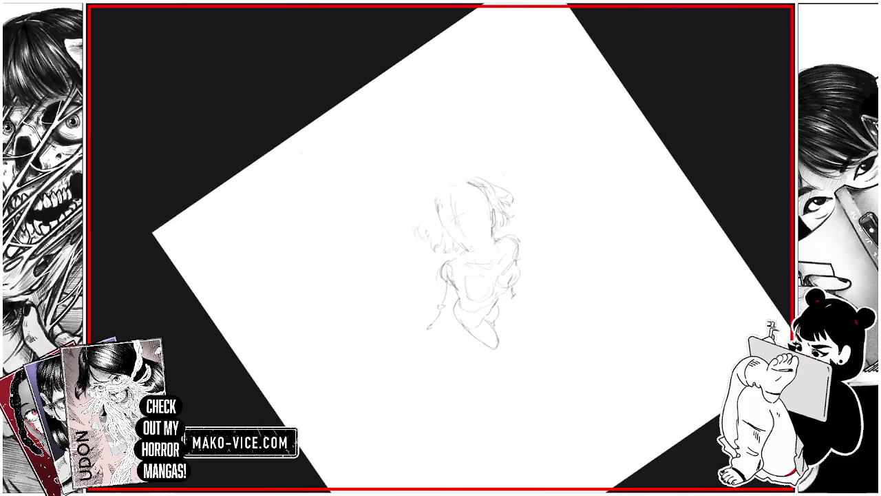
pyautogui.moveTo(502, 226); pyautogui.dragTo(430, 162)
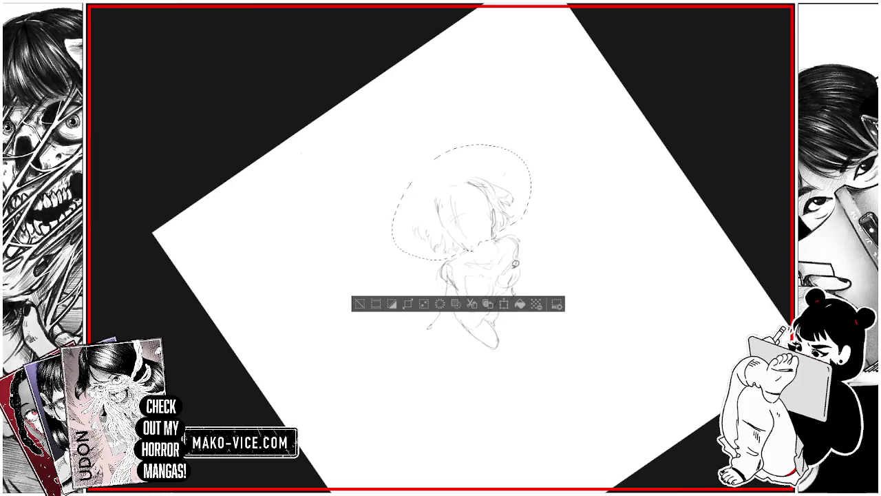
pyautogui.click(502, 303)
# Move the selected head upward, confirm the move, and reset the view upright.
pyautogui.moveTo(468, 206)
pyautogui.mouseDown()
pyautogui.moveTo(490, 177)
pyautogui.moveTo(523, 206)
pyautogui.mouseUp()
pyautogui.press('Return')
pyautogui.hotkey('ctrl', '0')
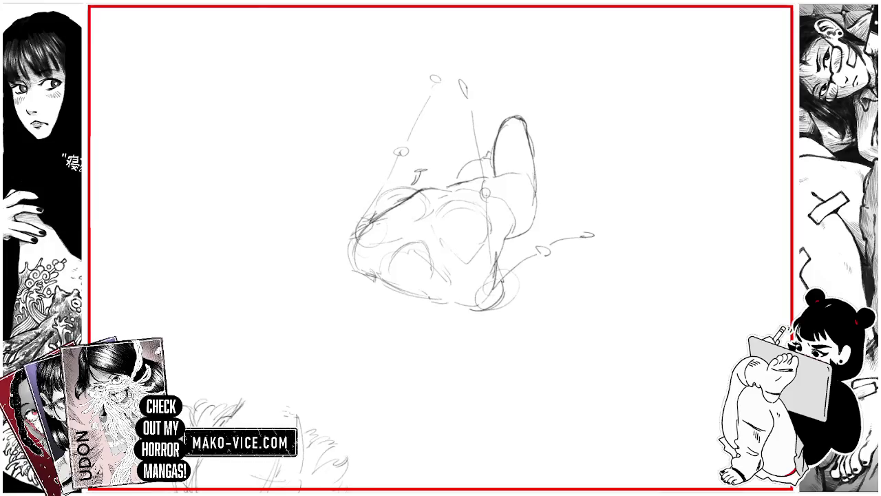
# Redraw the head circle with a vertical guide line and hair strokes.
pyautogui.moveTo(412, 30)
pyautogui.mouseDown()
pyautogui.moveTo(406, 76)
pyautogui.moveTo(413, 24)
pyautogui.mouseUp()
pyautogui.moveTo(468, 24); pyautogui.dragTo(480, 51)
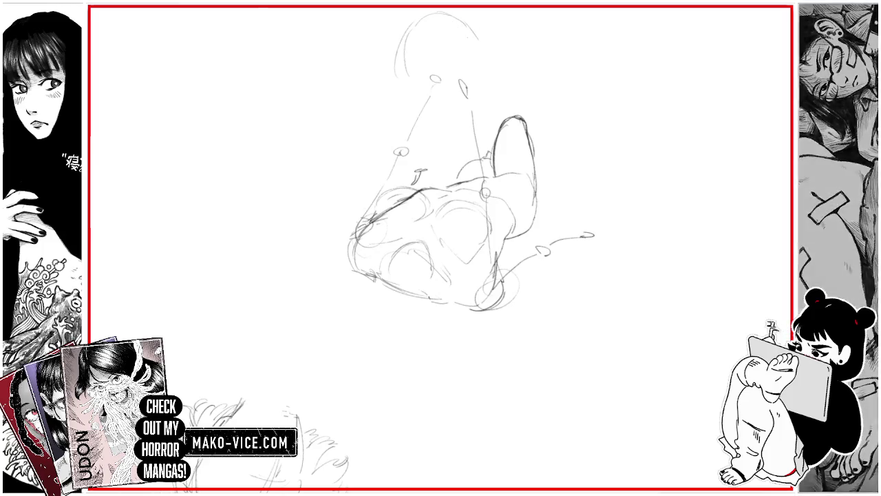
pyautogui.moveTo(396, 71); pyautogui.dragTo(400, 121)
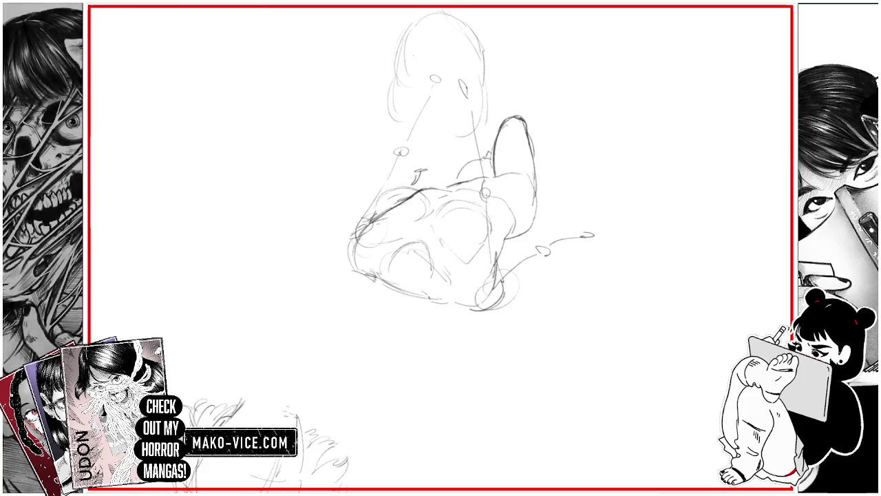
pyautogui.moveTo(436, 62); pyautogui.dragTo(439, 131)
pyautogui.moveTo(453, 102)
pyautogui.mouseDown()
pyautogui.moveTo(454, 143)
pyautogui.moveTo(391, 78)
pyautogui.moveTo(416, 124)
pyautogui.mouseUp()
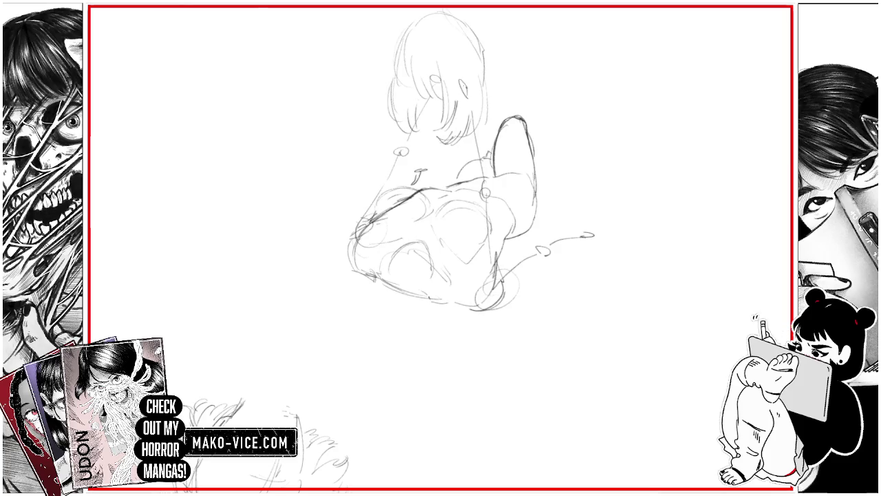
# Draw a long stroke down the body and the line beside the neck and shoulder.
pyautogui.moveTo(467, 110); pyautogui.dragTo(493, 265)
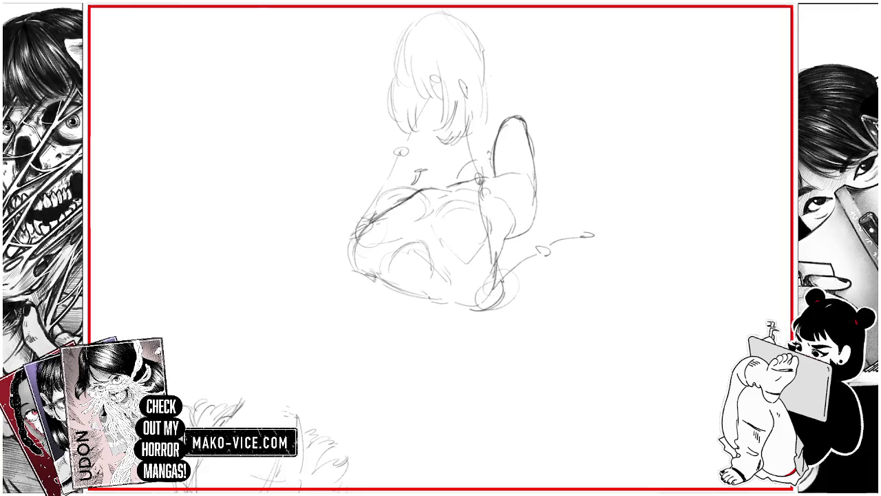
pyautogui.moveTo(473, 118); pyautogui.dragTo(487, 165)
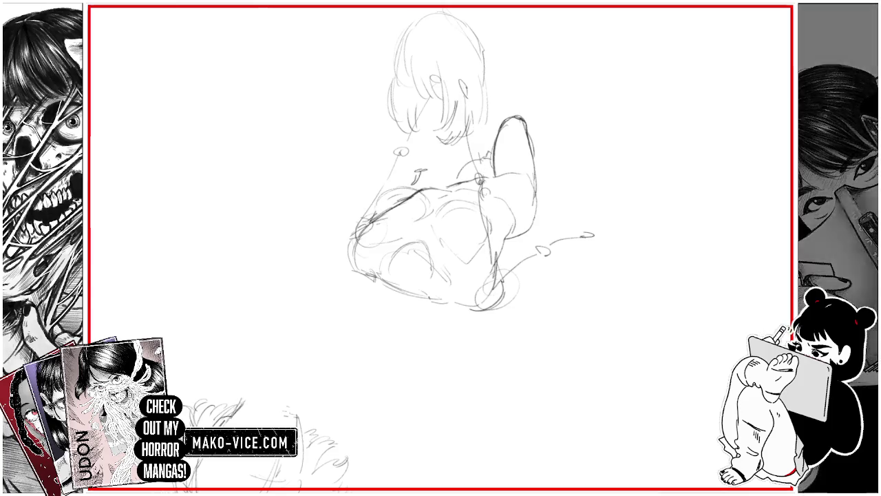
pyautogui.moveTo(441, 248); pyautogui.dragTo(482, 227)
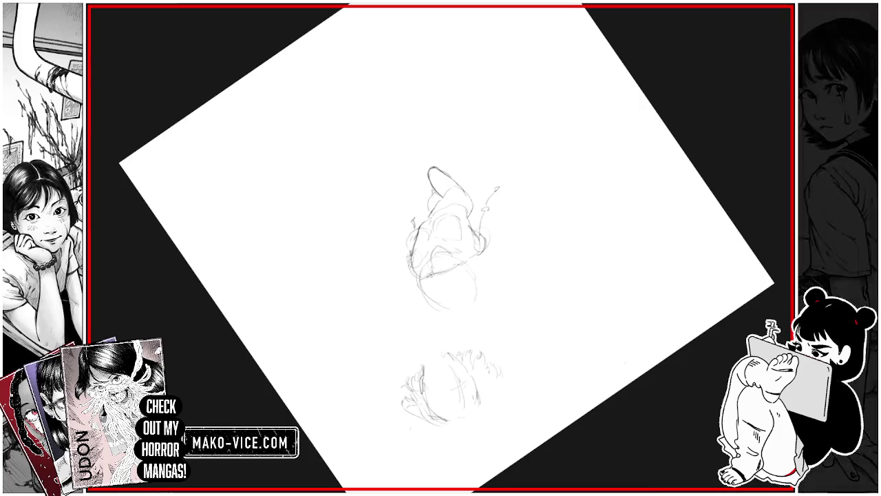
# Shape the lower head's chin and side contours.
pyautogui.moveTo(430, 313); pyautogui.dragTo(460, 316)
pyautogui.moveTo(417, 281); pyautogui.dragTo(441, 314)
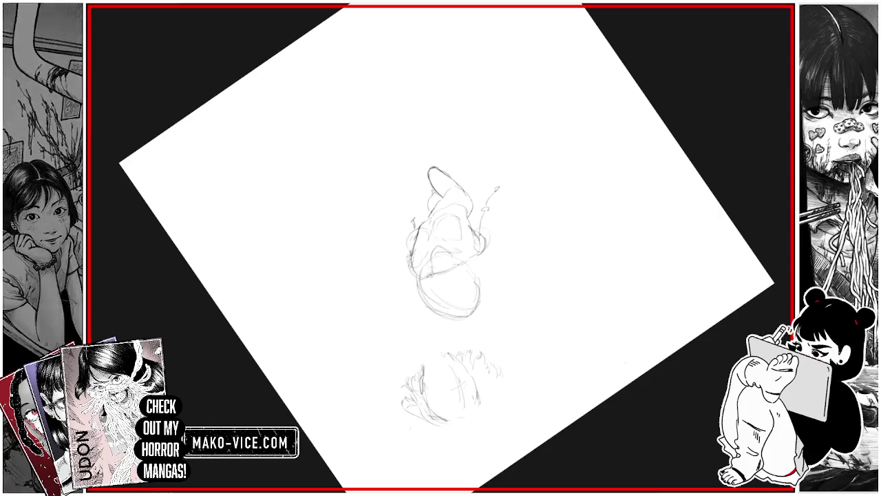
pyautogui.moveTo(413, 280)
pyautogui.mouseDown()
pyautogui.moveTo(441, 310)
pyautogui.moveTo(420, 297)
pyautogui.mouseUp()
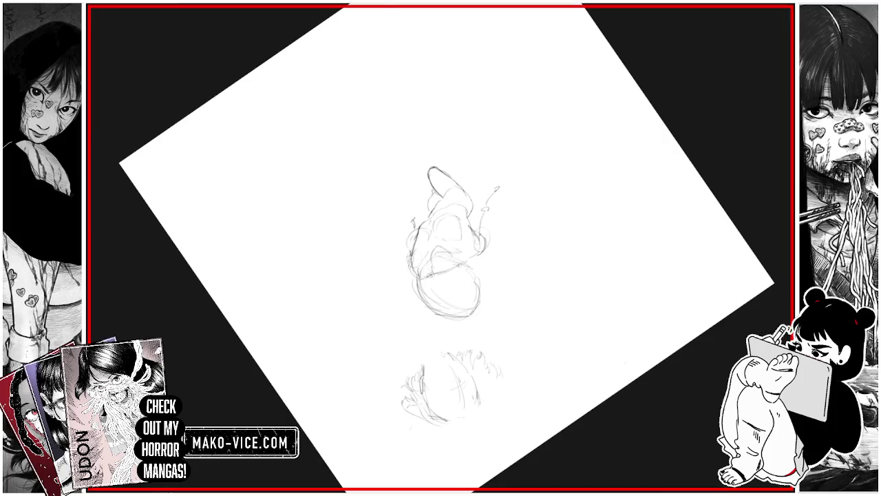
pyautogui.moveTo(484, 276)
pyautogui.mouseDown()
pyautogui.moveTo(479, 311)
pyautogui.moveTo(479, 299)
pyautogui.mouseUp()
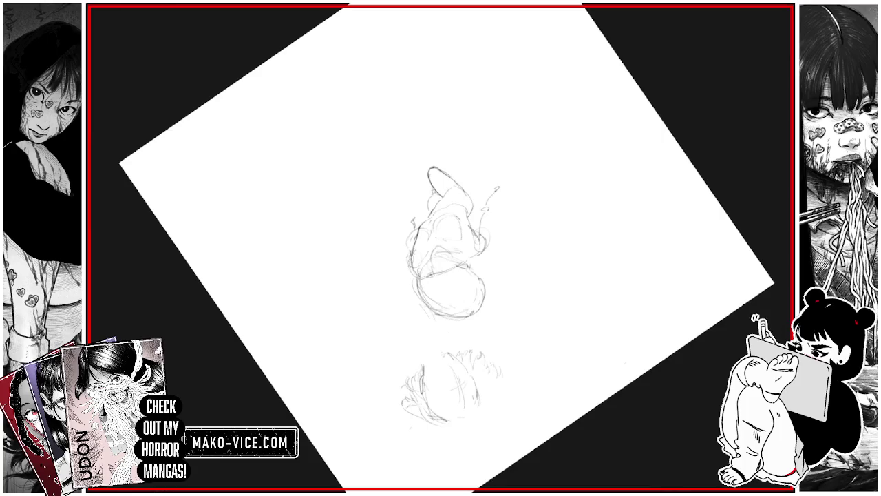
# Sketch and darken the shape under the lower head circle, then rotate the view to the stairwell.
pyautogui.moveTo(484, 317); pyautogui.dragTo(511, 329)
pyautogui.moveTo(453, 337)
pyautogui.mouseDown()
pyautogui.moveTo(492, 319)
pyautogui.moveTo(491, 305)
pyautogui.mouseUp()
pyautogui.moveTo(447, 342); pyautogui.dragTo(480, 318)
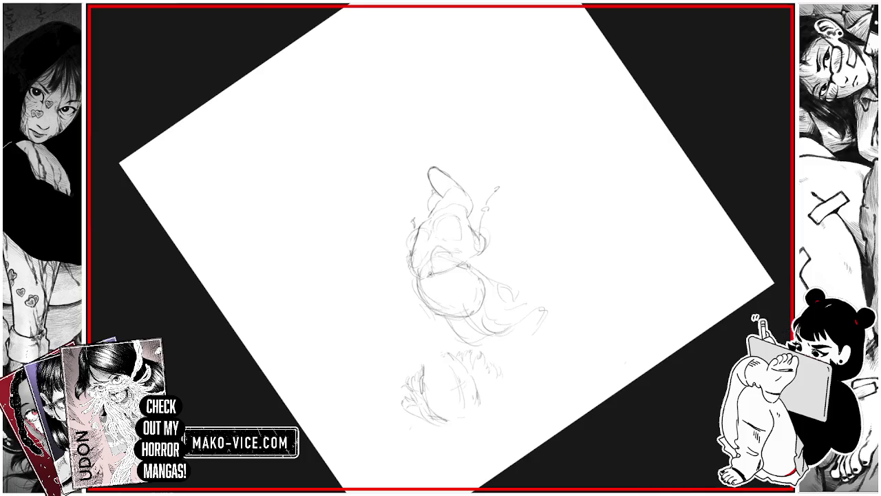
pyautogui.moveTo(433, 339); pyautogui.dragTo(458, 308)
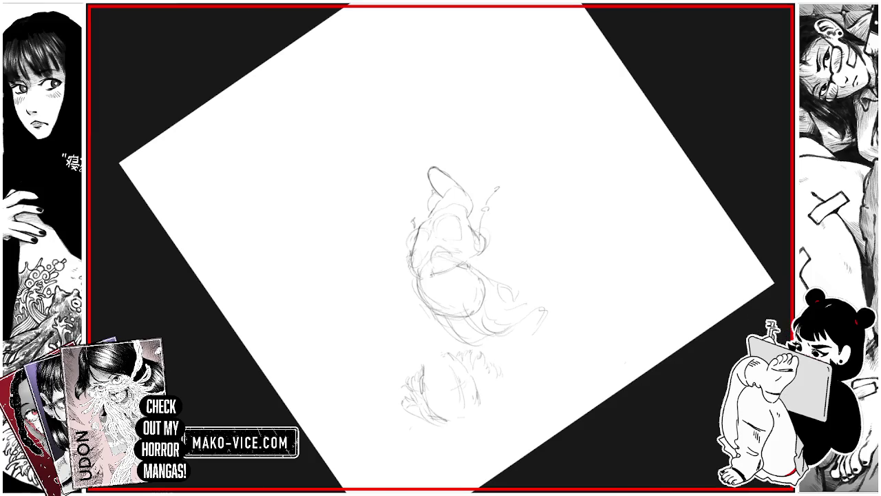
pyautogui.moveTo(523, 206); pyautogui.dragTo(481, 151)
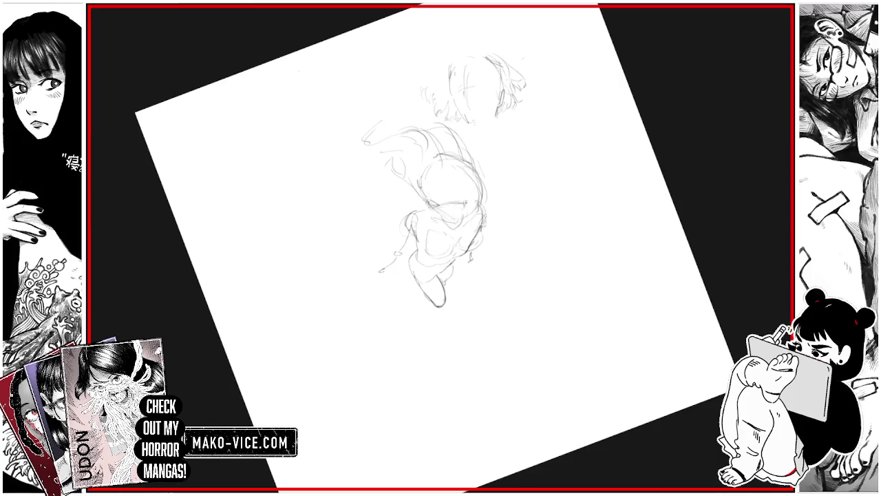
pyautogui.moveTo(423, 195); pyautogui.dragTo(454, 165)
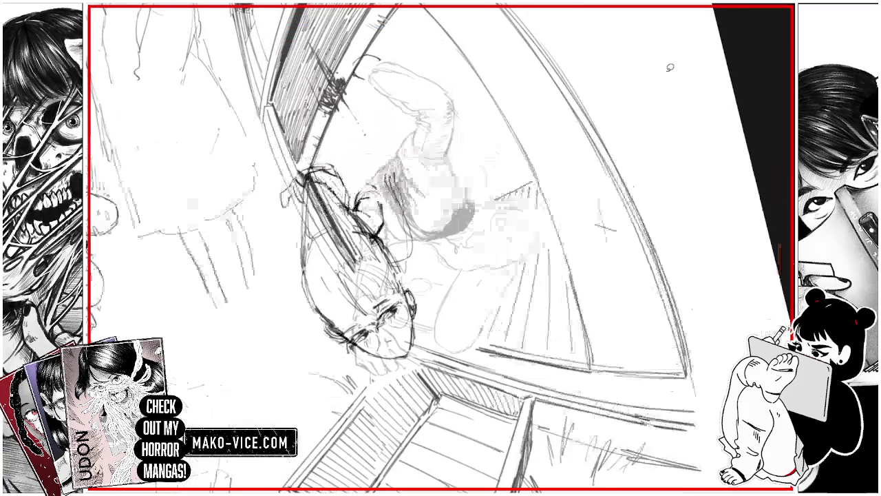
# Outline the crouching figure by the window, duplicate it to darken its lines, and deselect.
pyautogui.moveTo(523, 186)
pyautogui.mouseDown()
pyautogui.moveTo(409, 34)
pyautogui.moveTo(382, 62)
pyautogui.moveTo(375, 175)
pyautogui.mouseUp()
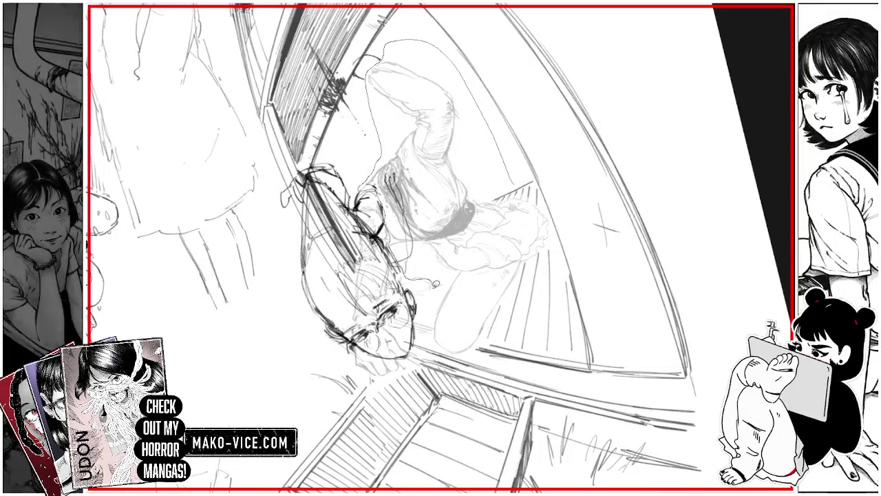
pyautogui.moveTo(435, 315)
pyautogui.mouseDown()
pyautogui.moveTo(421, 324)
pyautogui.moveTo(430, 343)
pyautogui.moveTo(476, 353)
pyautogui.moveTo(551, 220)
pyautogui.moveTo(518, 182)
pyautogui.mouseUp()
pyautogui.click(478, 390)
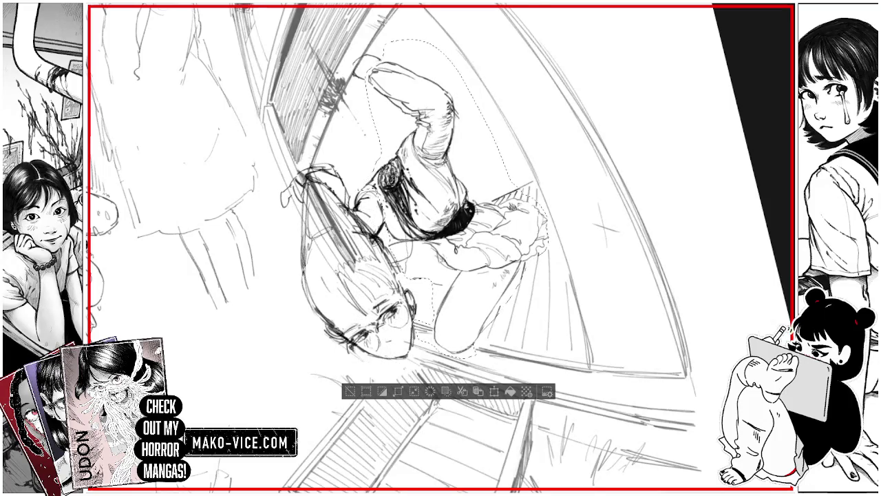
pyautogui.hotkey('ctrl', 'd')
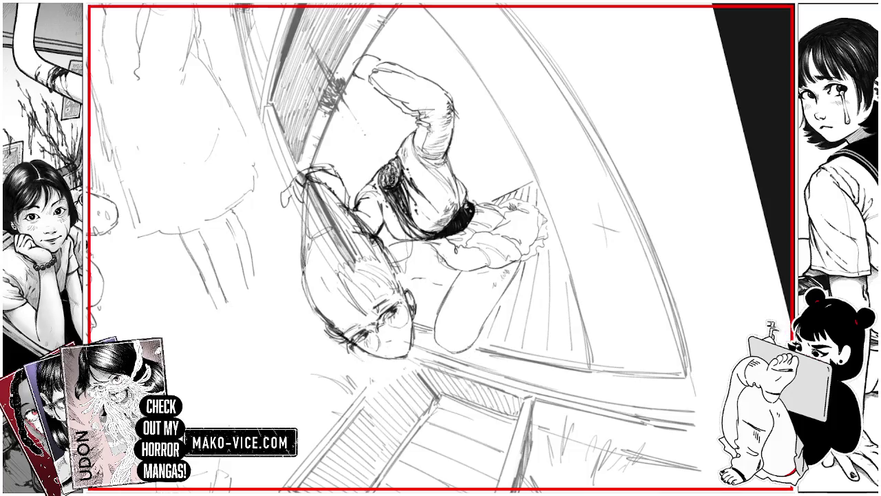
pyautogui.scroll(-5, 440, 248)
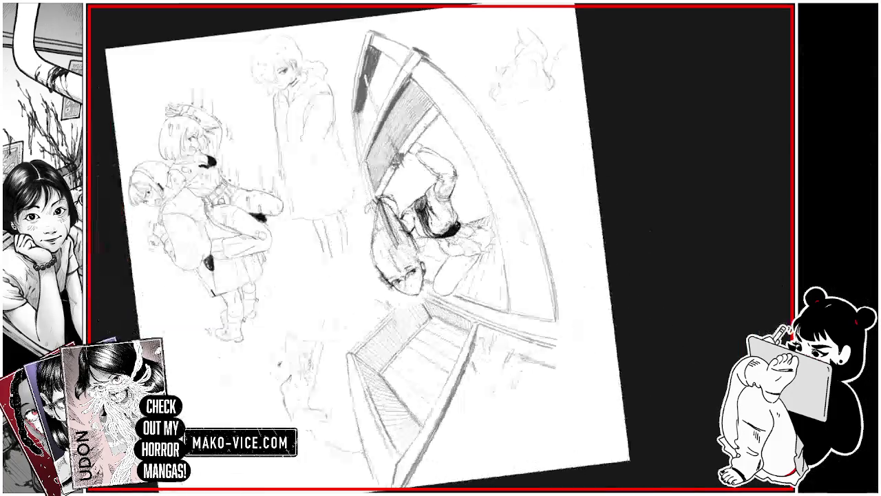
# Toggle the stairwell sketch's visibility off and back on to compare it with the figure.
pyautogui.scroll(3, 386, 248)
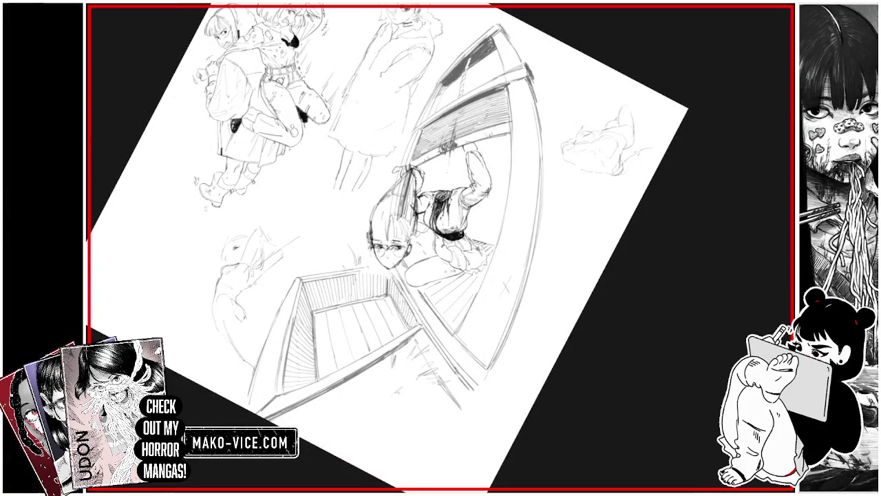
pyautogui.press('Delete')
pyautogui.hotkey('ctrl', 'z')
pyautogui.press('Delete')
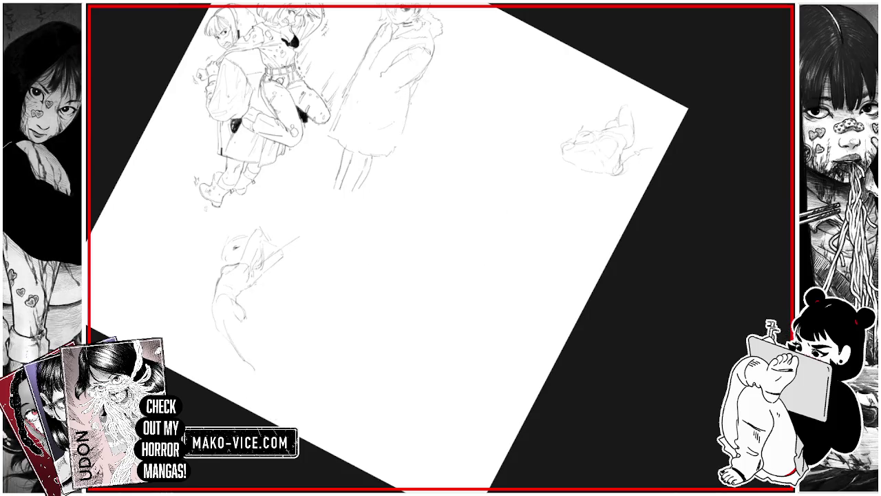
pyautogui.hotkey('ctrl', 'z')
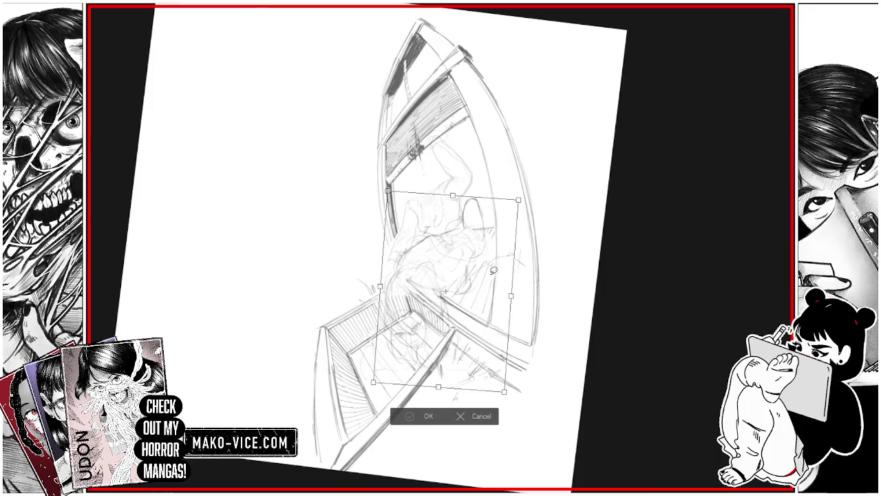
# Commit the transform to fix the figure's new size and tilt in the window.
pyautogui.click(427, 416)
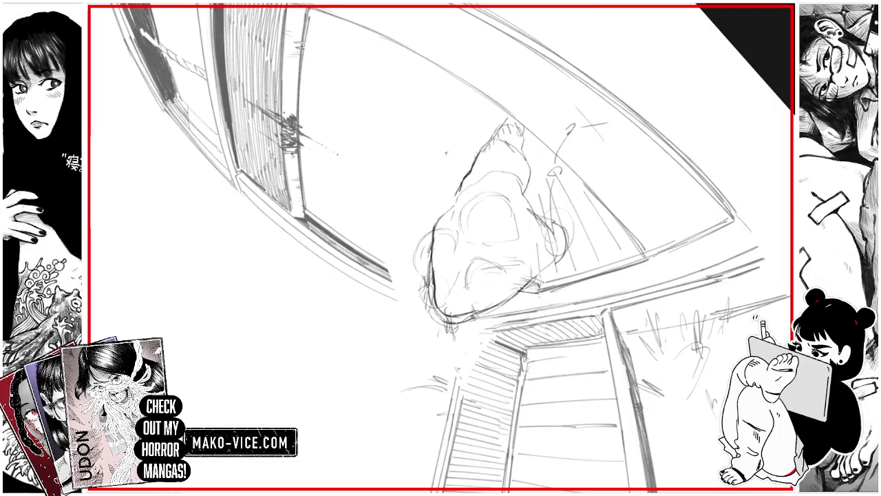
# Erase stray strokes beside the face, darken the chin, and clean up the head top.
pyautogui.moveTo(425, 282); pyautogui.dragTo(426, 241)
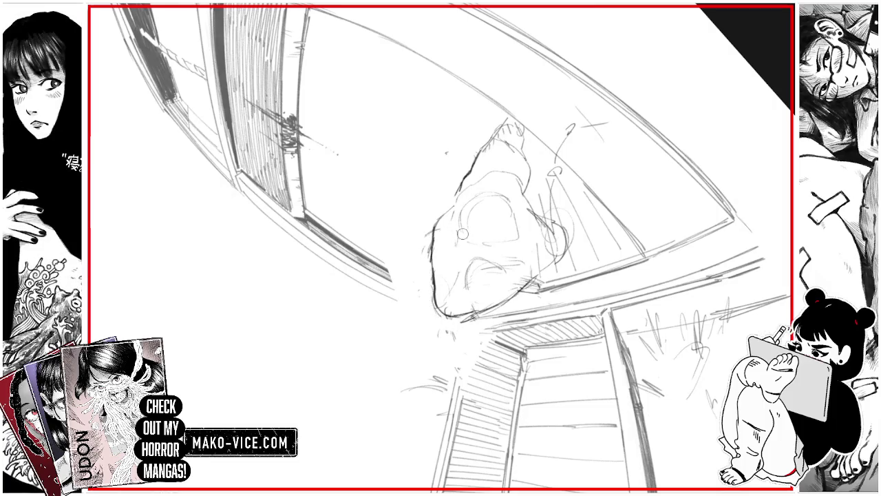
pyautogui.moveTo(446, 312); pyautogui.dragTo(486, 308)
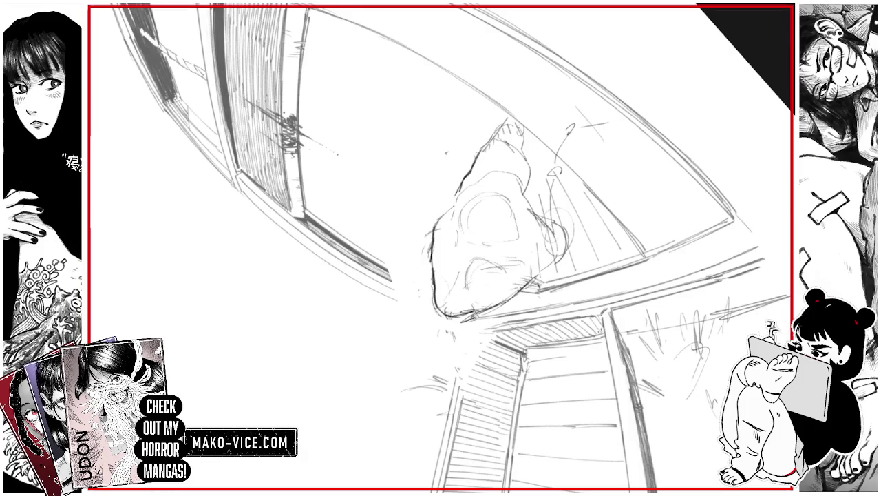
pyautogui.moveTo(441, 137); pyautogui.dragTo(440, 358)
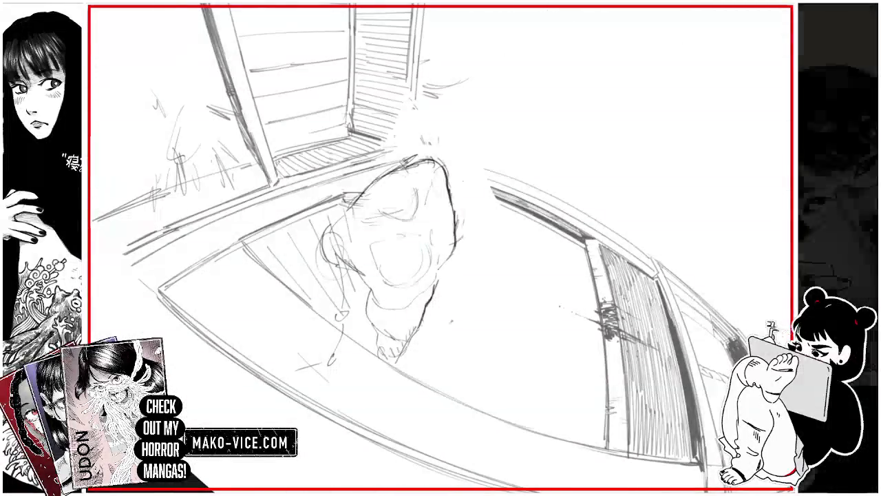
pyautogui.moveTo(365, 193)
pyautogui.mouseDown()
pyautogui.moveTo(391, 178)
pyautogui.moveTo(357, 203)
pyautogui.mouseUp()
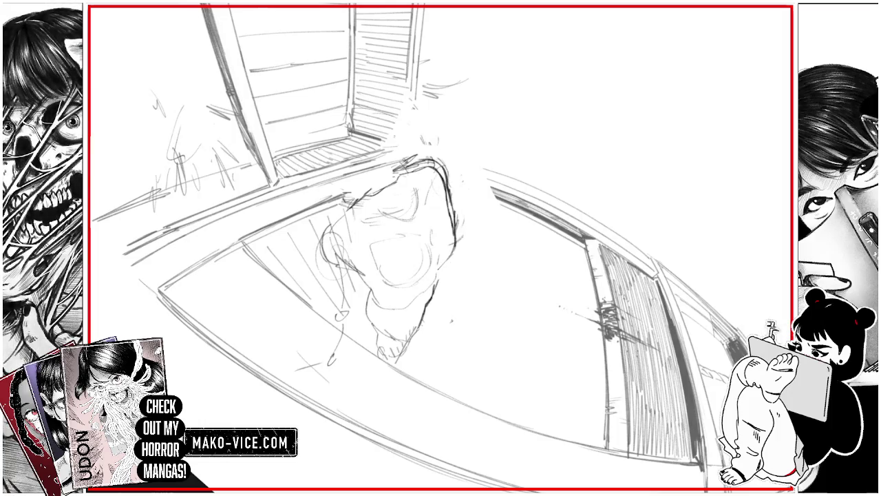
pyautogui.moveTo(455, 265)
pyautogui.mouseDown()
pyautogui.moveTo(418, 153)
pyautogui.moveTo(403, 169)
pyautogui.mouseUp()
pyautogui.moveTo(344, 199); pyautogui.dragTo(428, 175)
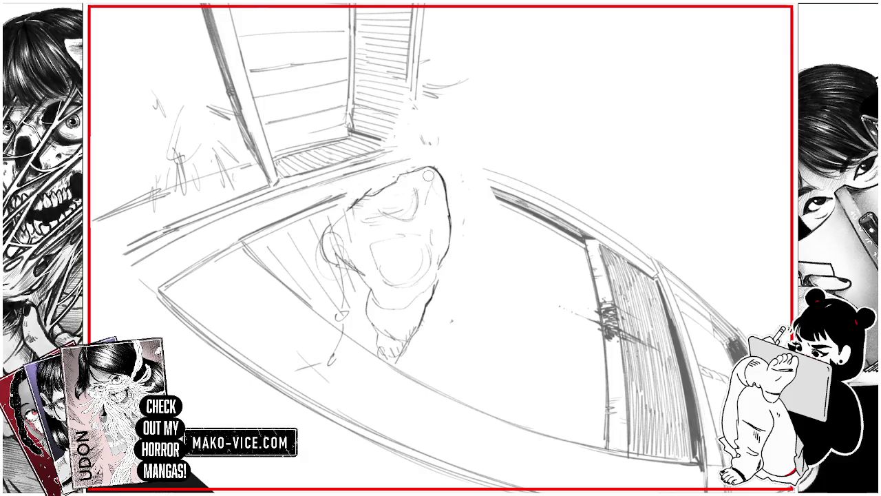
# Add short strokes below and left of the head and reinforce its right edge.
pyautogui.moveTo(356, 269); pyautogui.dragTo(373, 278)
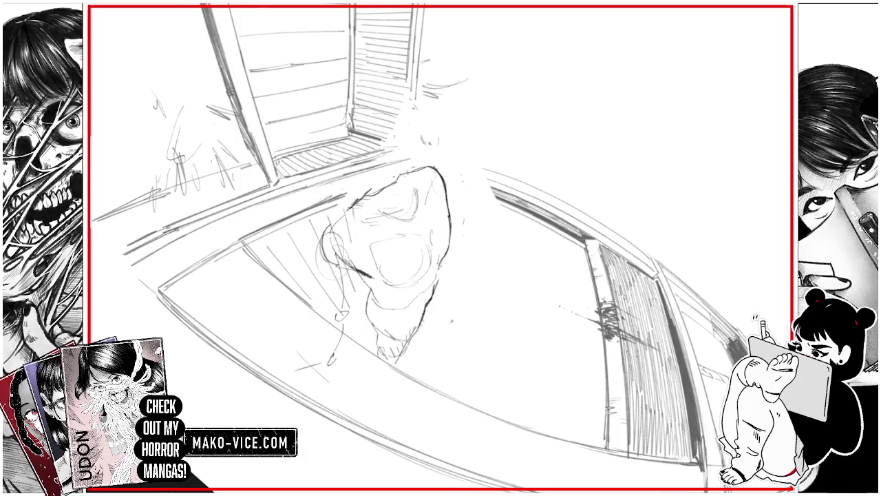
pyautogui.moveTo(329, 229)
pyautogui.mouseDown()
pyautogui.moveTo(365, 197)
pyautogui.moveTo(417, 204)
pyautogui.mouseUp()
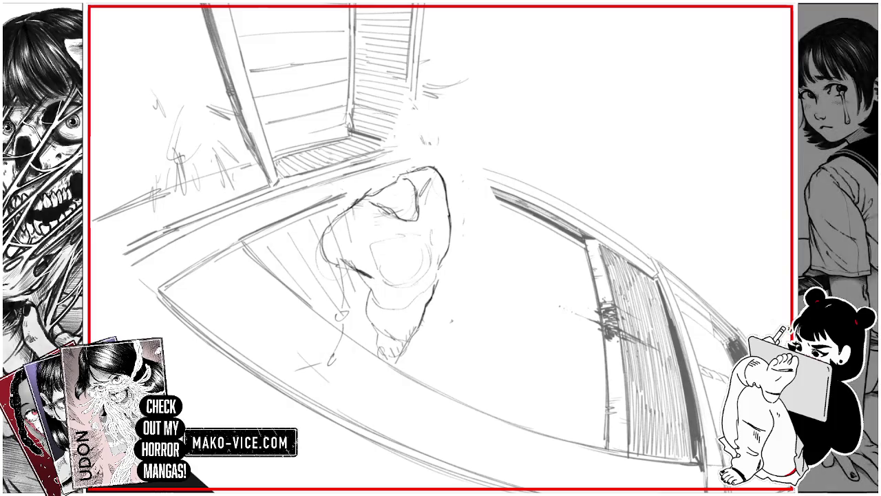
pyautogui.moveTo(447, 177); pyautogui.dragTo(444, 204)
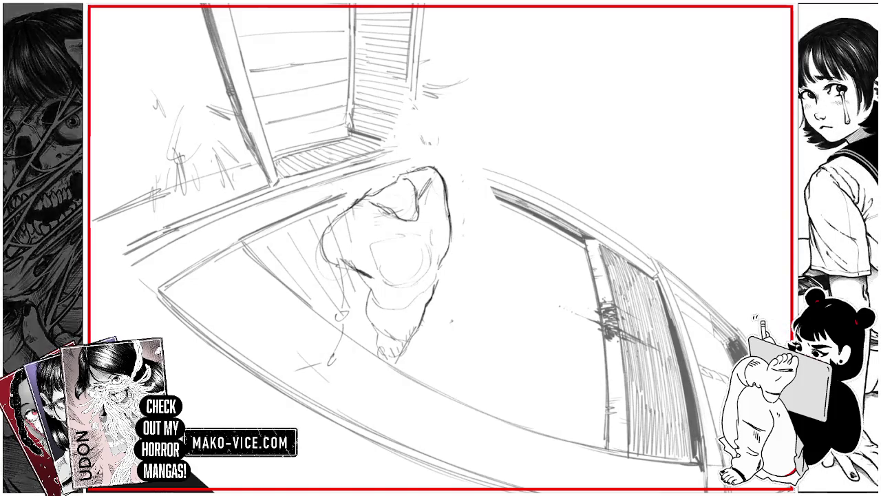
pyautogui.moveTo(450, 210); pyautogui.dragTo(459, 246)
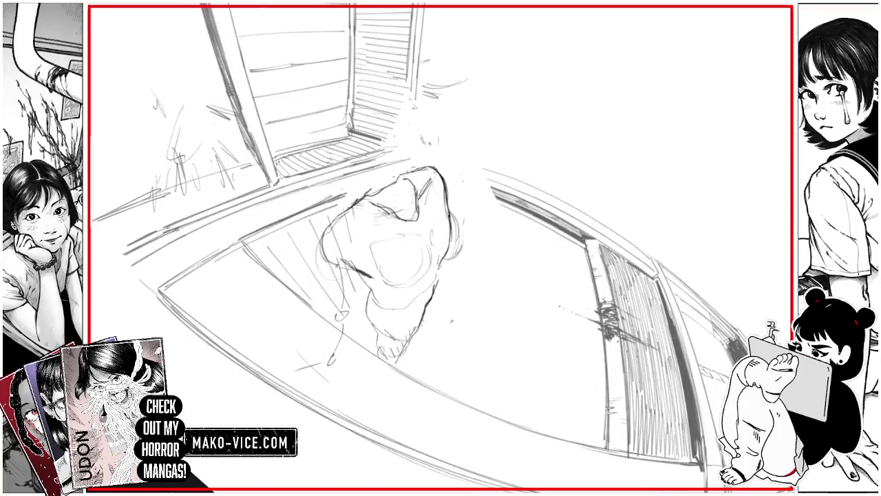
pyautogui.moveTo(451, 207); pyautogui.dragTo(461, 241)
# Add strokes to the shoulder and near the head while rotating the canvas.
pyautogui.press('-')
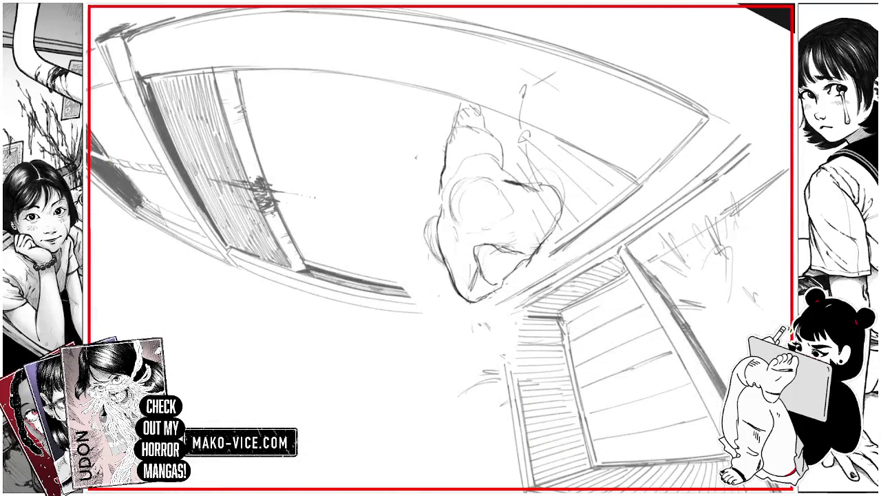
pyautogui.moveTo(451, 190)
pyautogui.mouseDown()
pyautogui.moveTo(486, 175)
pyautogui.moveTo(440, 208)
pyautogui.mouseUp()
pyautogui.moveTo(551, 172)
pyautogui.mouseDown()
pyautogui.moveTo(482, 151)
pyautogui.moveTo(413, 159)
pyautogui.moveTo(358, 186)
pyautogui.mouseUp()
pyautogui.moveTo(523, 227)
pyautogui.mouseDown()
pyautogui.moveTo(482, 179)
pyautogui.moveTo(423, 146)
pyautogui.mouseUp()
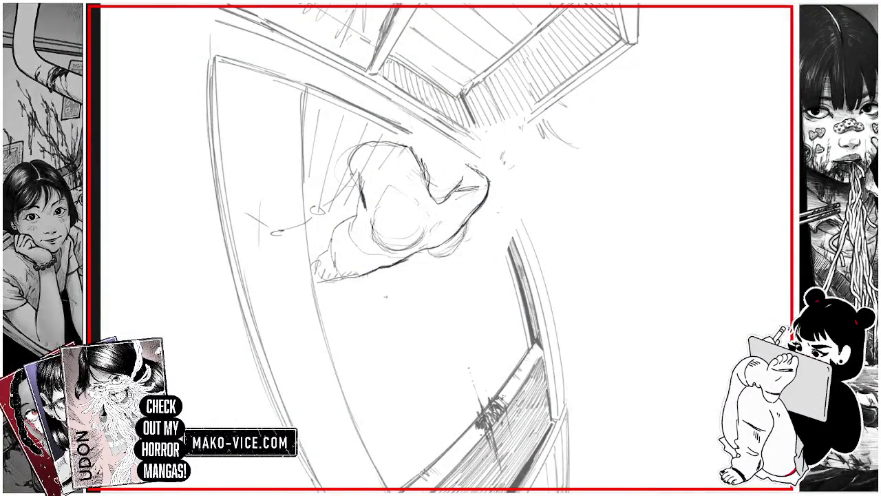
pyautogui.moveTo(427, 152); pyautogui.dragTo(484, 182)
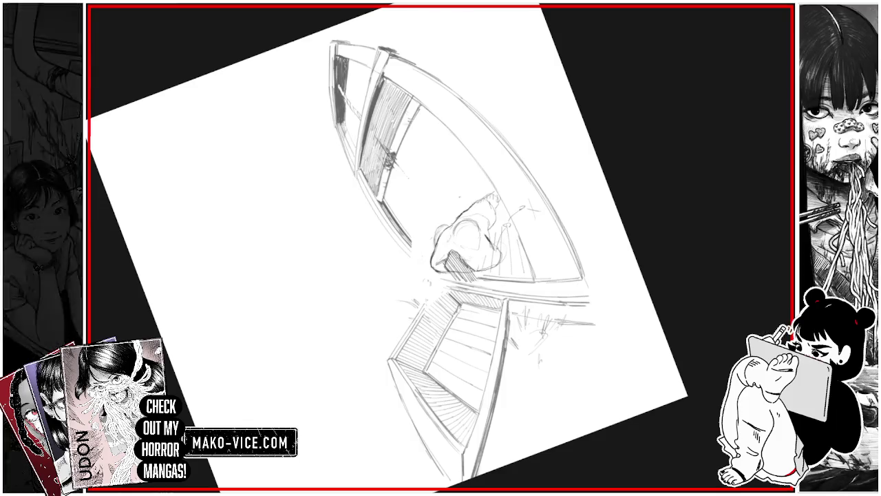
# Toggle the crouching figure sketch off and back on to compare, then extend a small stroke right.
pyautogui.press('Delete')
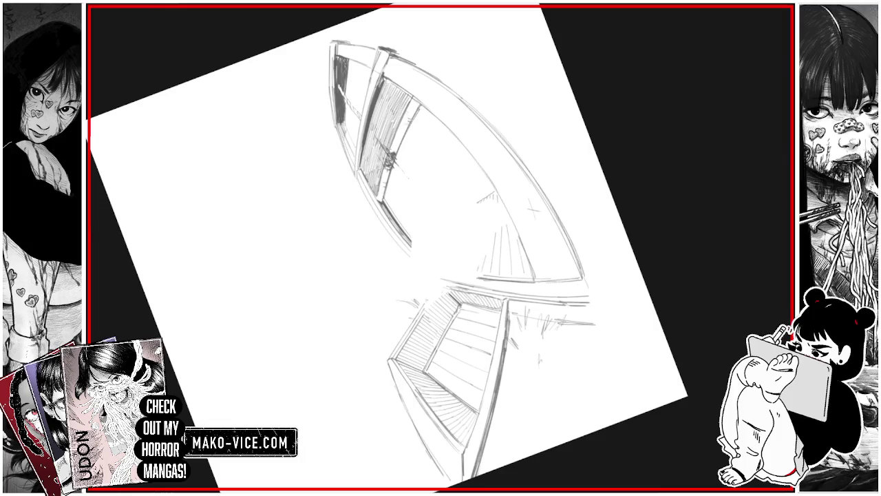
pyautogui.hotkey('ctrl', 'z')
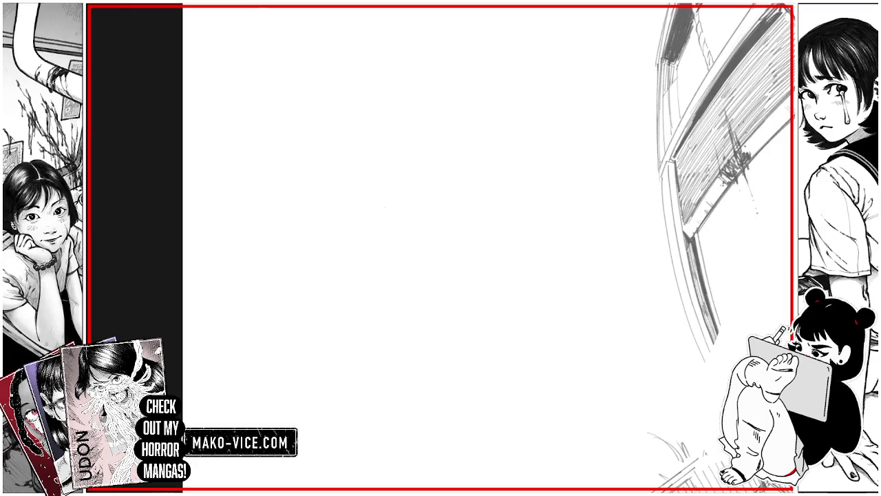
pyautogui.moveTo(391, 216); pyautogui.dragTo(403, 221)
pyautogui.moveTo(378, 180)
pyautogui.mouseDown()
pyautogui.moveTo(384, 203)
pyautogui.moveTo(411, 167)
pyautogui.moveTo(443, 156)
pyautogui.mouseUp()
pyautogui.moveTo(418, 222)
pyautogui.mouseDown()
pyautogui.moveTo(446, 218)
pyautogui.moveTo(476, 194)
pyautogui.moveTo(445, 207)
pyautogui.mouseUp()
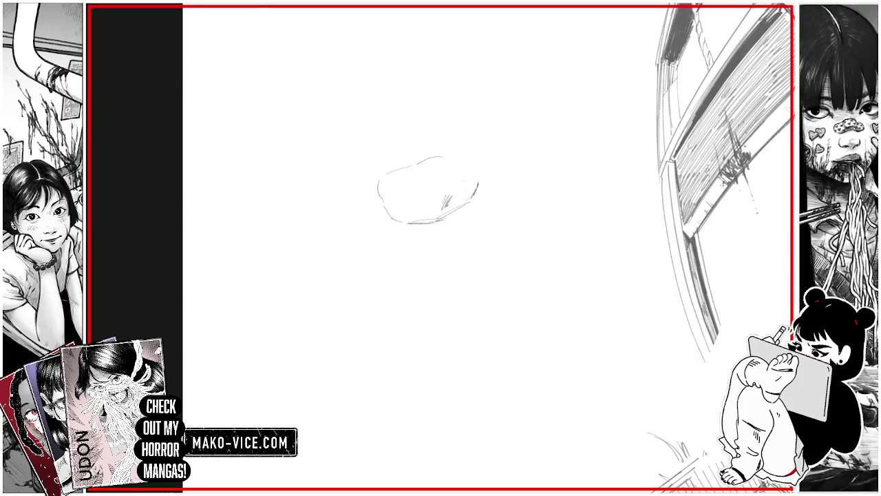
pyautogui.moveTo(482, 166)
pyautogui.mouseDown()
pyautogui.moveTo(479, 182)
pyautogui.moveTo(479, 151)
pyautogui.moveTo(483, 170)
pyautogui.mouseUp()
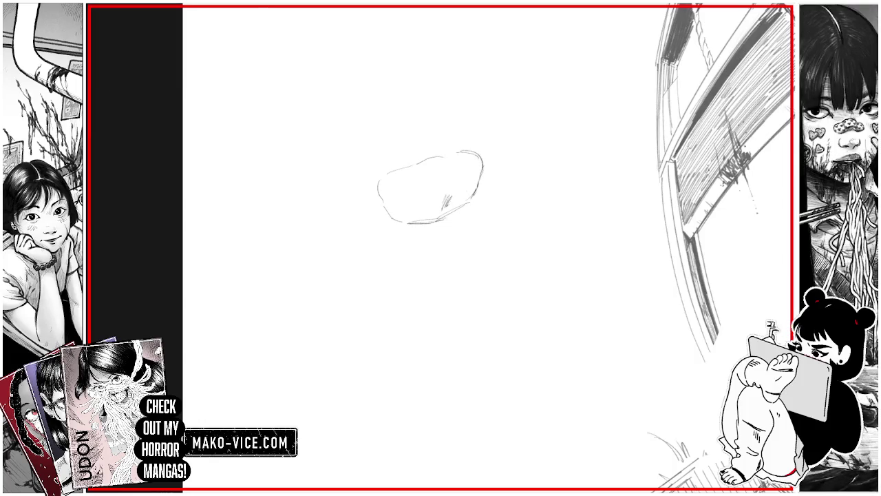
pyautogui.moveTo(340, 219)
pyautogui.mouseDown()
pyautogui.moveTo(349, 193)
pyautogui.moveTo(377, 184)
pyautogui.mouseUp()
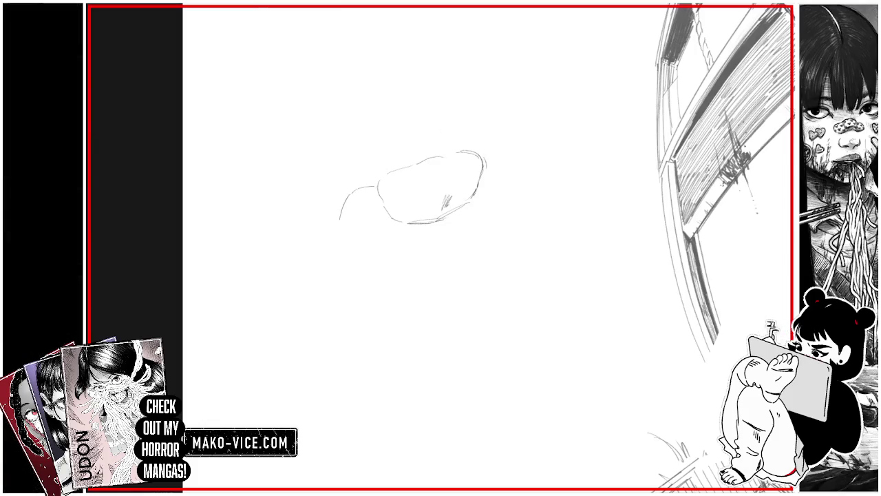
pyautogui.moveTo(347, 225); pyautogui.dragTo(410, 228)
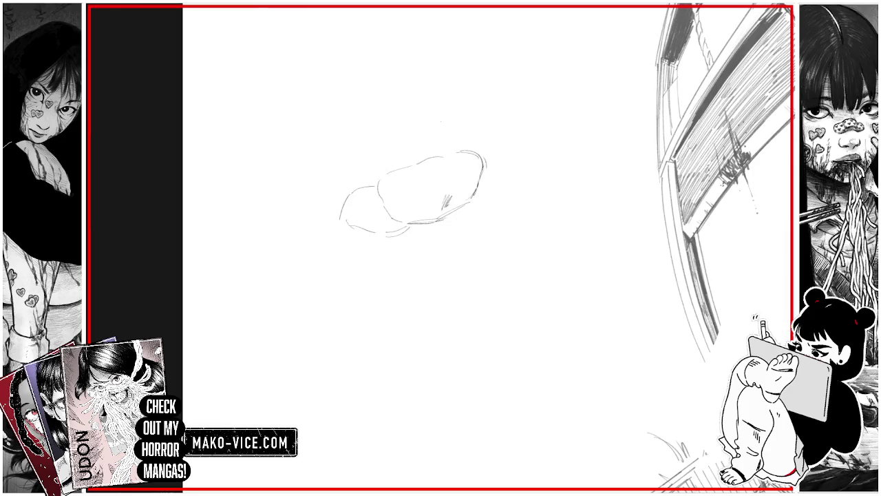
pyautogui.moveTo(432, 134)
pyautogui.mouseDown()
pyautogui.moveTo(424, 153)
pyautogui.moveTo(429, 142)
pyautogui.mouseUp()
pyautogui.moveTo(403, 172); pyautogui.dragTo(390, 196)
pyautogui.moveTo(460, 168)
pyautogui.mouseDown()
pyautogui.moveTo(474, 175)
pyautogui.moveTo(491, 152)
pyautogui.moveTo(487, 187)
pyautogui.mouseUp()
pyautogui.press('Delete')
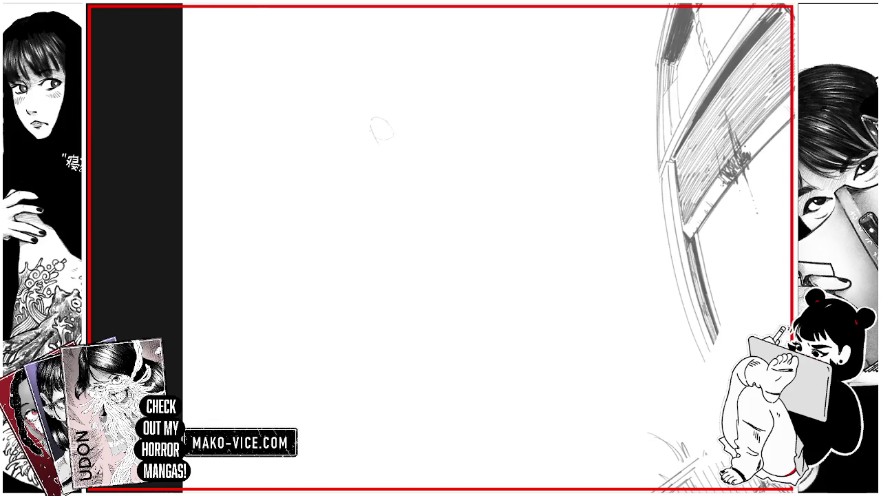
# Close a small oval near the page top and rough in the new figure's large round head.
pyautogui.moveTo(376, 117); pyautogui.dragTo(372, 137)
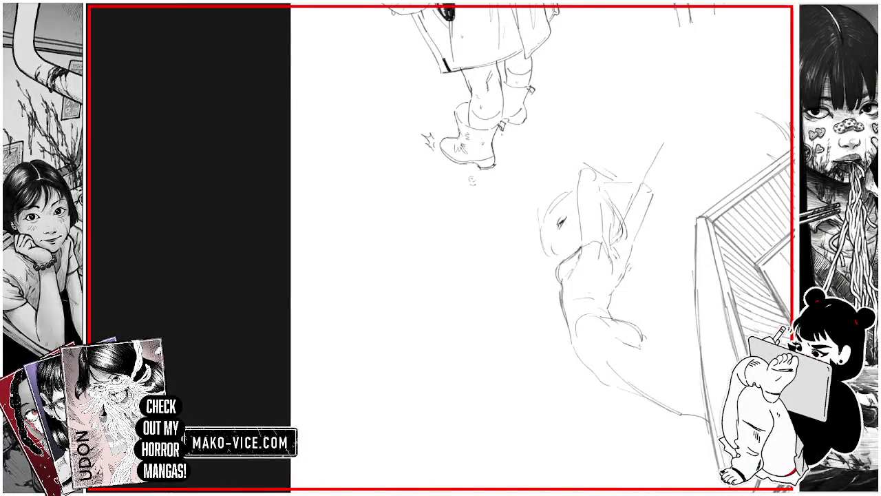
pyautogui.moveTo(375, 260); pyautogui.dragTo(375, 326)
pyautogui.moveTo(422, 244); pyautogui.dragTo(370, 257)
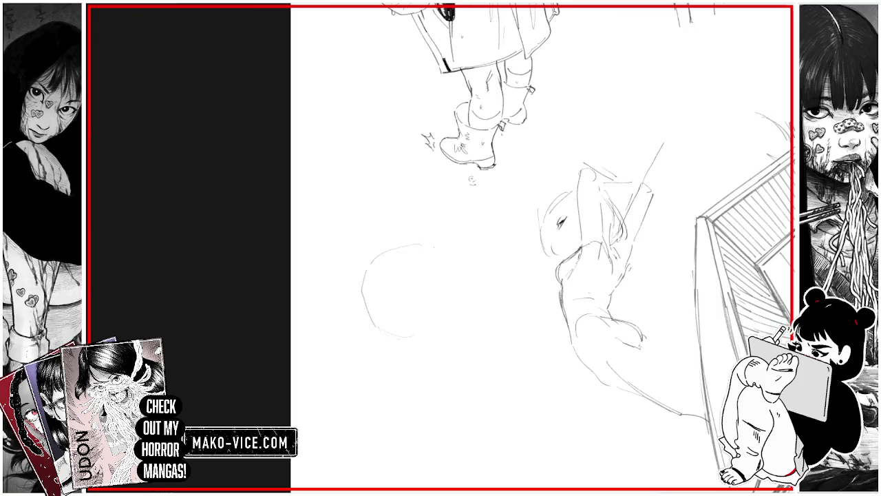
pyautogui.moveTo(447, 244); pyautogui.dragTo(471, 237)
pyautogui.moveTo(465, 292); pyautogui.dragTo(458, 315)
pyautogui.moveTo(466, 285); pyautogui.dragTo(460, 316)
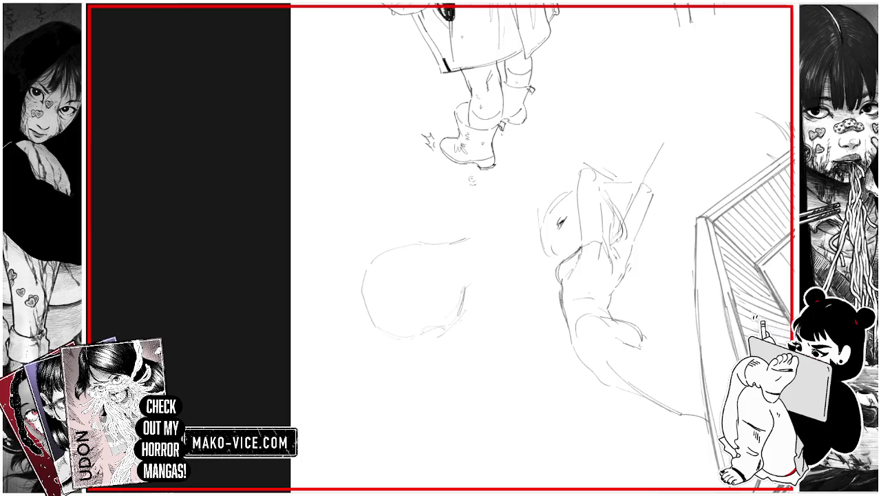
pyautogui.moveTo(461, 282)
pyautogui.mouseDown()
pyautogui.moveTo(480, 265)
pyautogui.moveTo(445, 216)
pyautogui.moveTo(452, 241)
pyautogui.mouseUp()
# Sketch the shoulder line, both arms reaching down and up, and the hands with fingers.
pyautogui.moveTo(501, 198); pyautogui.dragTo(535, 227)
pyautogui.moveTo(483, 275)
pyautogui.mouseDown()
pyautogui.moveTo(521, 318)
pyautogui.moveTo(540, 313)
pyautogui.mouseUp()
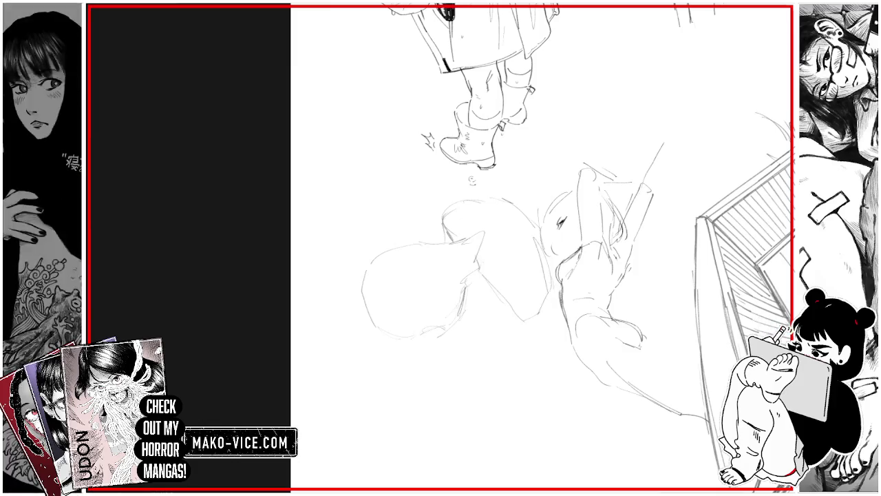
pyautogui.moveTo(485, 293)
pyautogui.mouseDown()
pyautogui.moveTo(449, 369)
pyautogui.moveTo(465, 352)
pyautogui.moveTo(446, 370)
pyautogui.mouseUp()
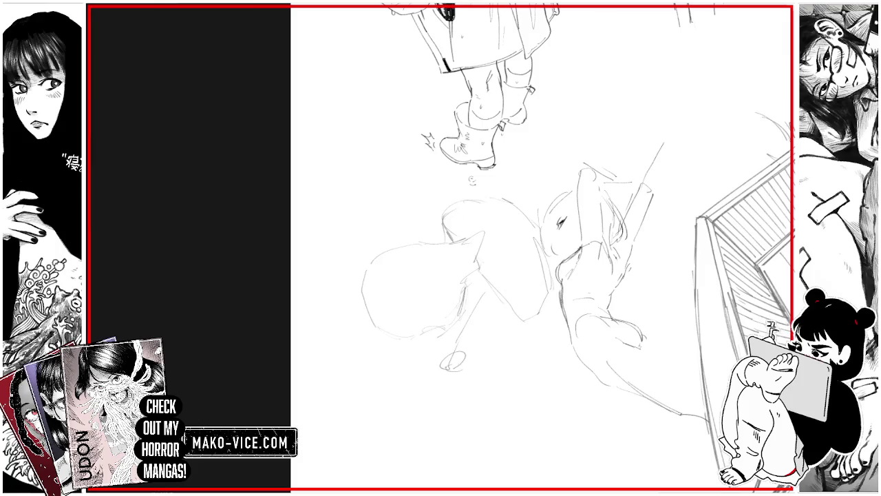
pyautogui.moveTo(504, 320); pyautogui.dragTo(485, 340)
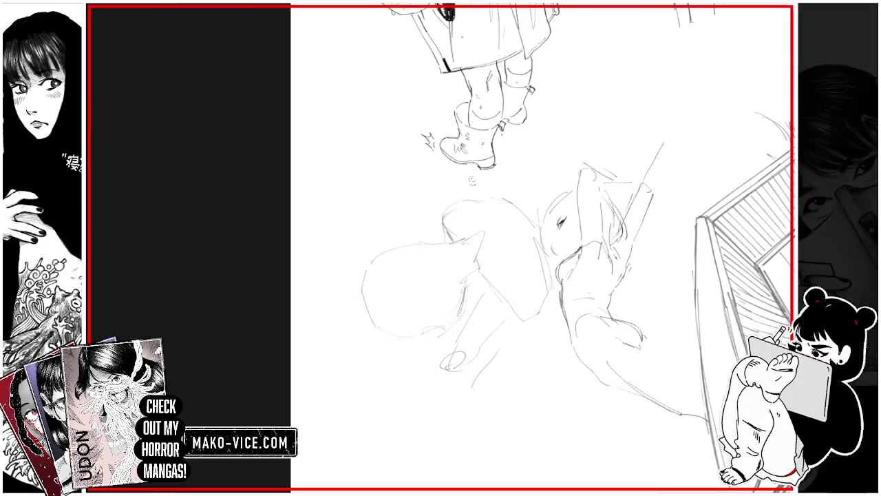
pyautogui.moveTo(501, 394); pyautogui.dragTo(557, 321)
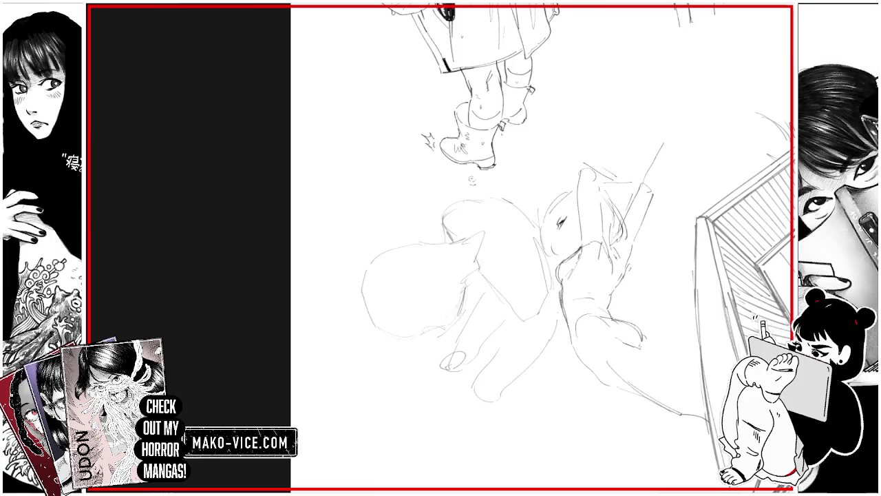
pyautogui.moveTo(504, 389)
pyautogui.mouseDown()
pyautogui.moveTo(534, 407)
pyautogui.moveTo(544, 432)
pyautogui.mouseUp()
pyautogui.moveTo(444, 357)
pyautogui.mouseDown()
pyautogui.moveTo(451, 389)
pyautogui.moveTo(464, 338)
pyautogui.mouseUp()
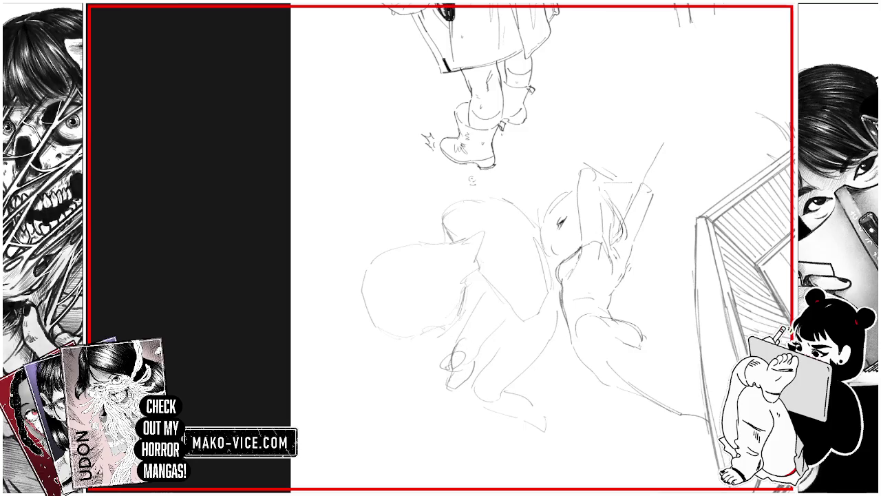
pyautogui.moveTo(444, 389); pyautogui.dragTo(435, 407)
pyautogui.moveTo(542, 444); pyautogui.dragTo(542, 465)
# Mark spiral and oval joint loops at shoulder and elbow, then draw the limb and back lines.
pyautogui.moveTo(508, 311); pyautogui.dragTo(532, 292)
pyautogui.moveTo(446, 241); pyautogui.dragTo(456, 230)
pyautogui.moveTo(505, 344)
pyautogui.mouseDown()
pyautogui.moveTo(523, 300)
pyautogui.moveTo(493, 363)
pyautogui.mouseUp()
pyautogui.moveTo(468, 298)
pyautogui.mouseDown()
pyautogui.moveTo(462, 271)
pyautogui.moveTo(475, 292)
pyautogui.mouseUp()
pyautogui.moveTo(435, 232)
pyautogui.mouseDown()
pyautogui.moveTo(433, 242)
pyautogui.moveTo(418, 244)
pyautogui.moveTo(472, 259)
pyautogui.moveTo(500, 253)
pyautogui.mouseUp()
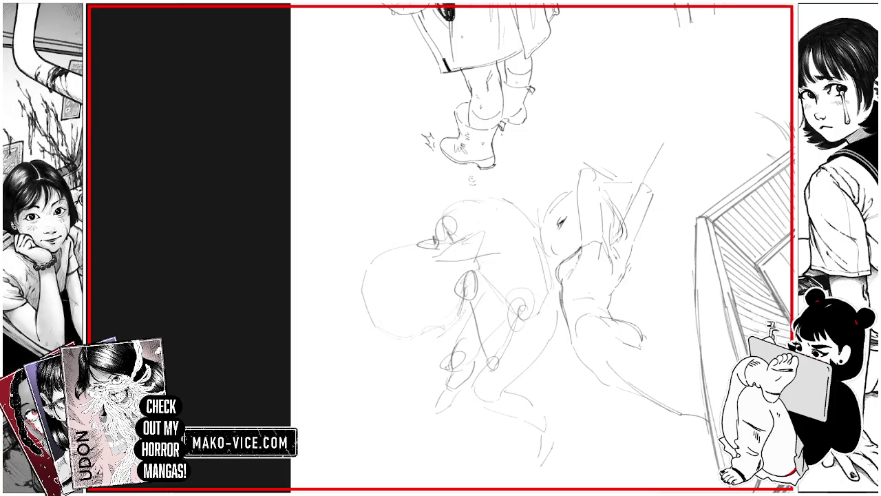
pyautogui.moveTo(501, 214); pyautogui.dragTo(467, 235)
pyautogui.moveTo(537, 212)
pyautogui.mouseDown()
pyautogui.moveTo(565, 304)
pyautogui.moveTo(537, 201)
pyautogui.mouseUp()
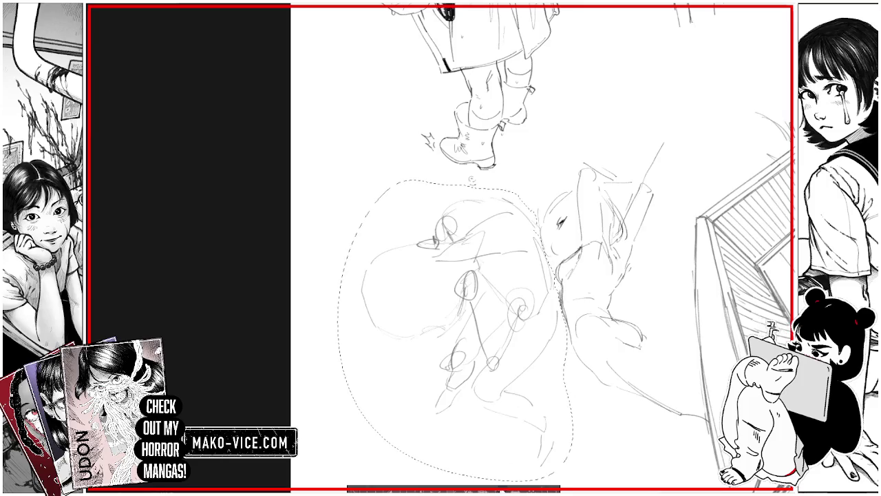
# Move the newly sketched figure slightly left with a small tilt.
pyautogui.hotkey('ctrl', 't')
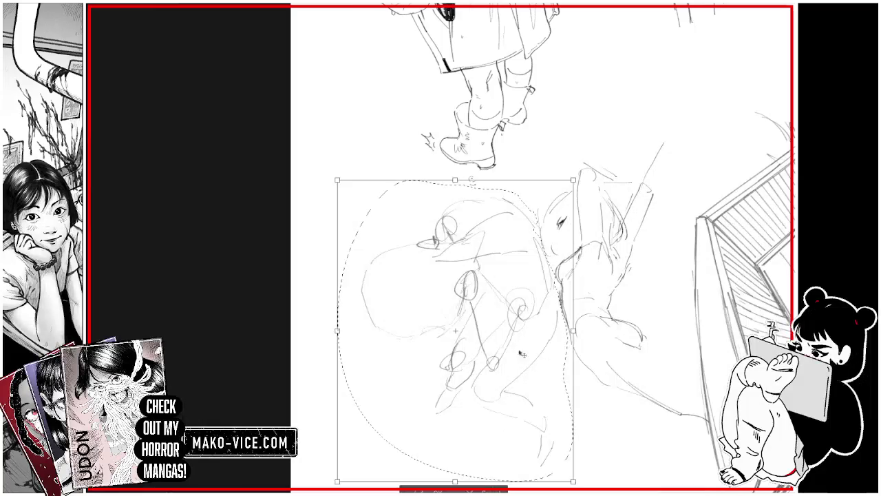
pyautogui.moveTo(521, 353); pyautogui.dragTo(497, 349)
pyautogui.press('Return')
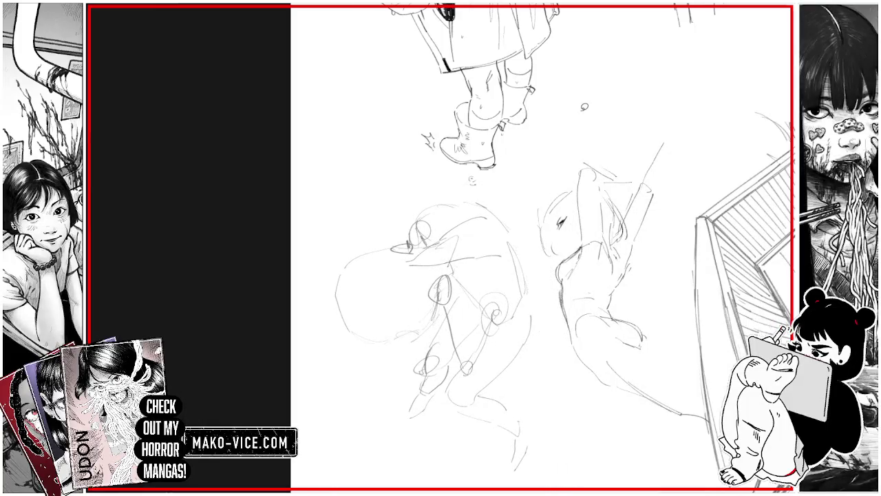
# Redraw the shoulder arc, then darken the head circle's left edge and bottom curve.
pyautogui.moveTo(584, 107); pyautogui.dragTo(523, 227)
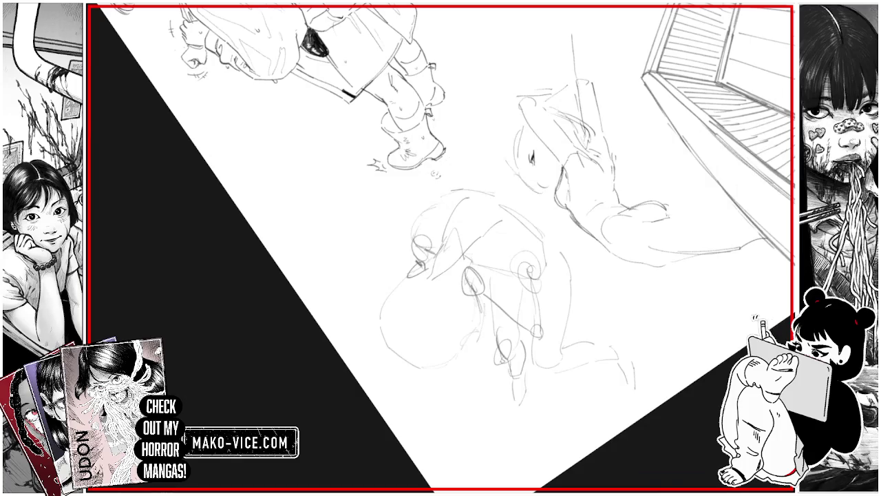
pyautogui.moveTo(437, 264); pyautogui.dragTo(461, 209)
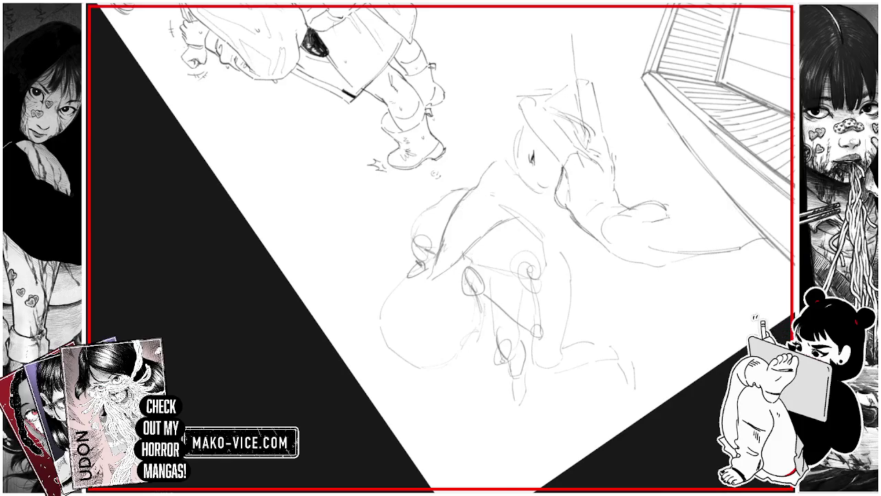
pyautogui.hotkey('ctrl', 'z')
pyautogui.moveTo(445, 238); pyautogui.dragTo(489, 188)
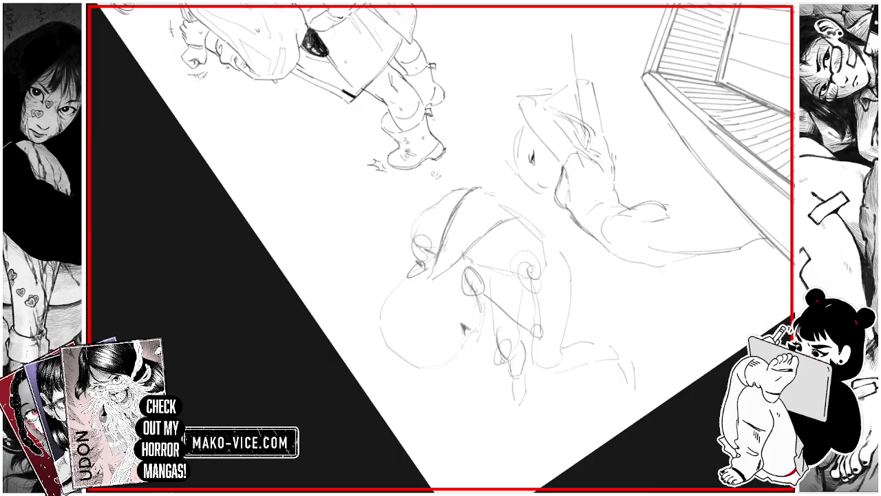
pyautogui.moveTo(479, 298); pyautogui.dragTo(480, 324)
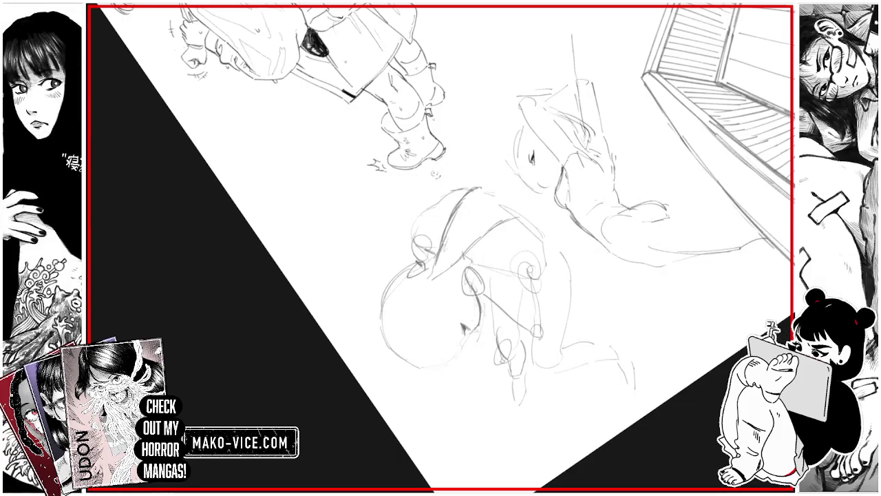
pyautogui.moveTo(418, 264); pyautogui.dragTo(380, 314)
pyautogui.moveTo(404, 365); pyautogui.dragTo(459, 354)
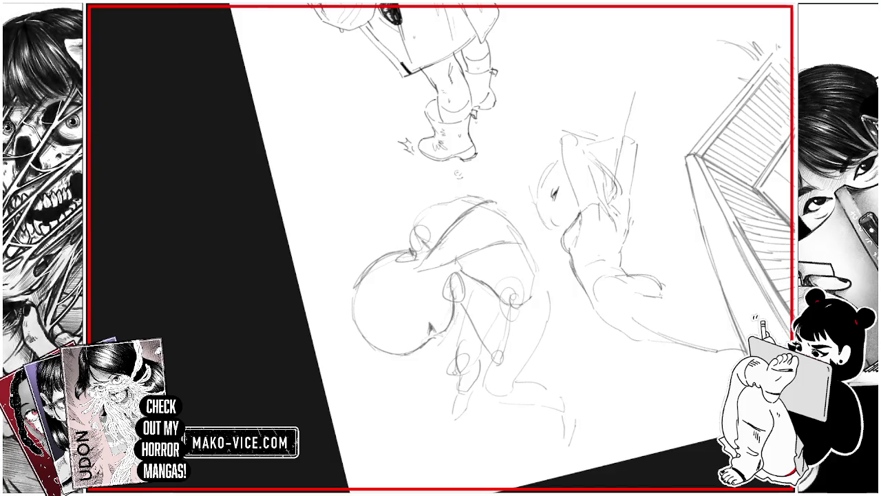
# Sketch the crouching figure's hip, thigh, knee and shin, undoing the last stray shin stroke.
pyautogui.moveTo(535, 278); pyautogui.dragTo(509, 224)
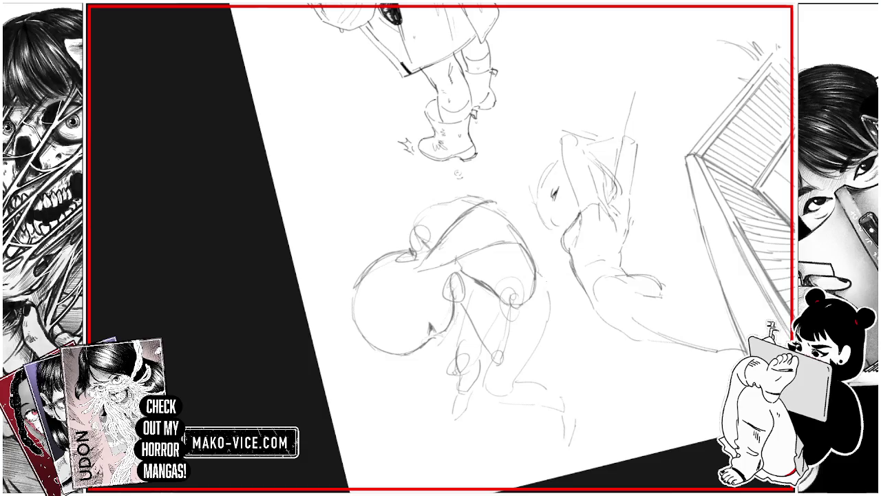
pyautogui.moveTo(550, 302); pyautogui.dragTo(524, 304)
pyautogui.moveTo(543, 274)
pyautogui.mouseDown()
pyautogui.moveTo(555, 306)
pyautogui.moveTo(502, 327)
pyautogui.moveTo(492, 397)
pyautogui.moveTo(516, 393)
pyautogui.moveTo(526, 372)
pyautogui.mouseUp()
pyautogui.moveTo(553, 314)
pyautogui.mouseDown()
pyautogui.moveTo(526, 373)
pyautogui.moveTo(550, 337)
pyautogui.mouseUp()
pyautogui.moveTo(534, 266); pyautogui.dragTo(555, 302)
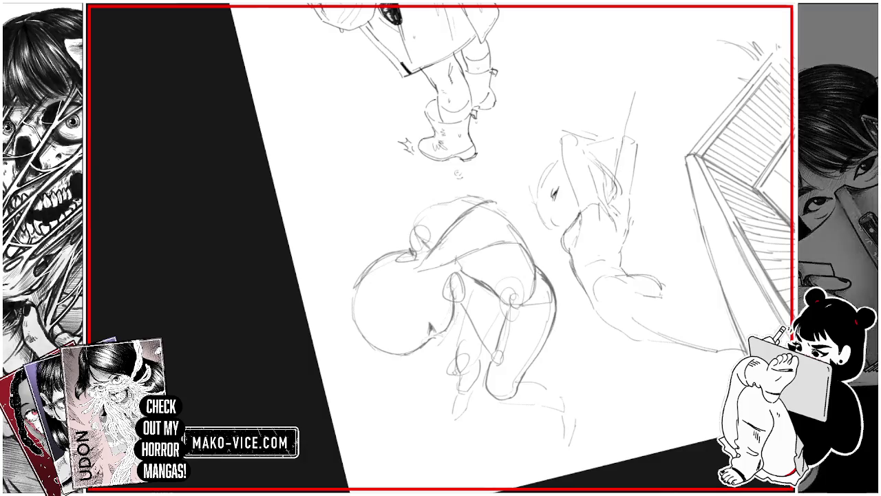
pyautogui.moveTo(480, 352); pyautogui.dragTo(470, 362)
pyautogui.moveTo(500, 312); pyautogui.dragTo(484, 340)
pyautogui.moveTo(475, 285); pyautogui.dragTo(460, 347)
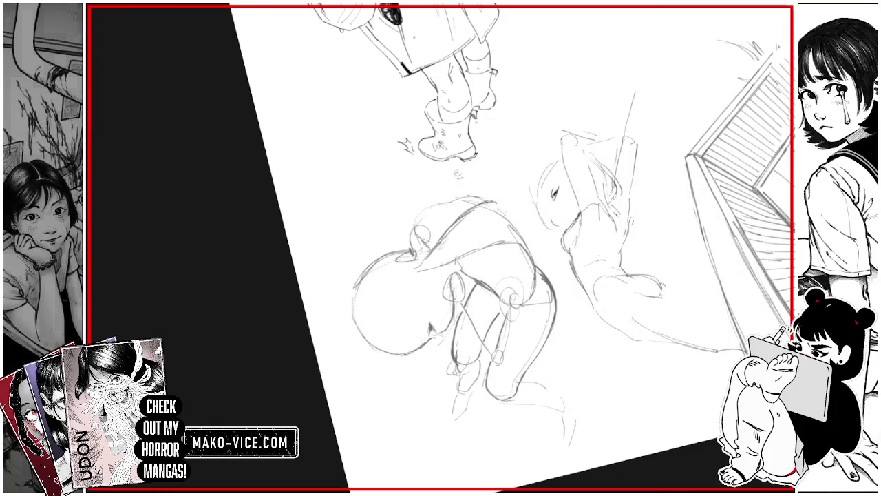
pyautogui.moveTo(510, 397)
pyautogui.mouseDown()
pyautogui.moveTo(581, 407)
pyautogui.moveTo(574, 402)
pyautogui.moveTo(571, 411)
pyautogui.mouseUp()
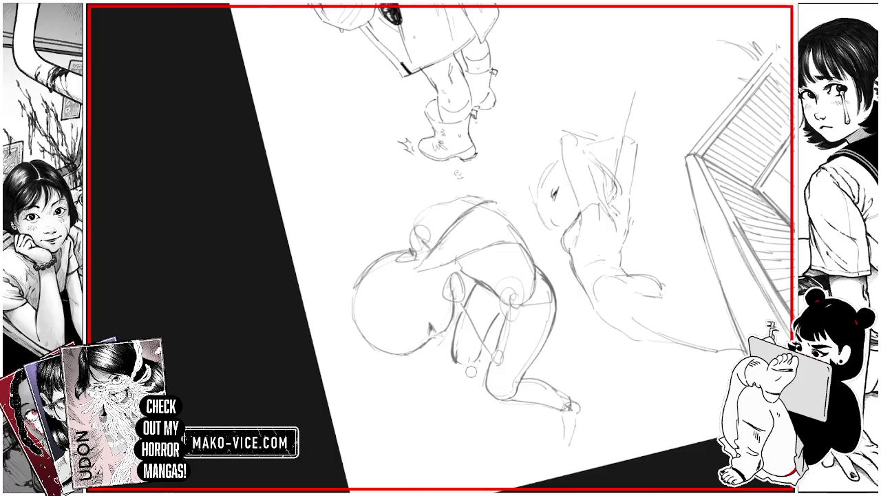
pyautogui.moveTo(451, 383); pyautogui.dragTo(472, 404)
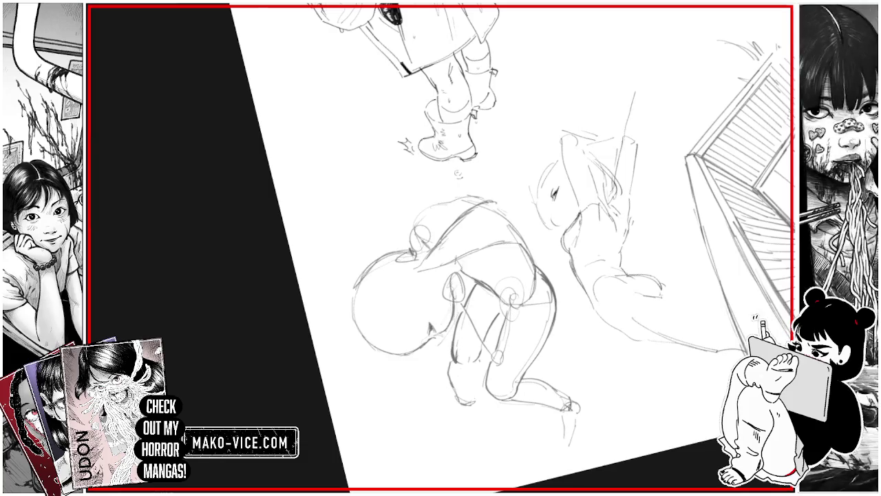
pyautogui.moveTo(470, 363); pyautogui.dragTo(472, 390)
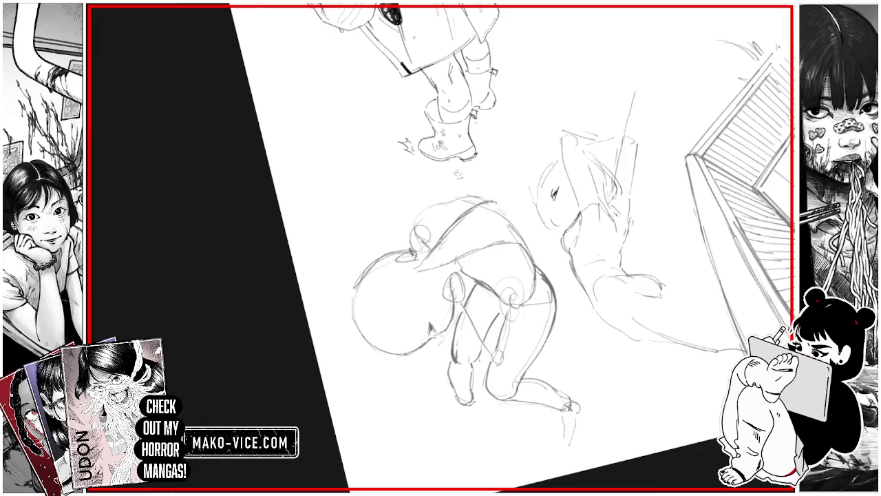
pyautogui.hotkey('ctrl', 'z')
pyautogui.hotkey('ctrl', 'z')
pyautogui.hotkey('ctrl', 'z')
pyautogui.hotkey('ctrl', 'z')
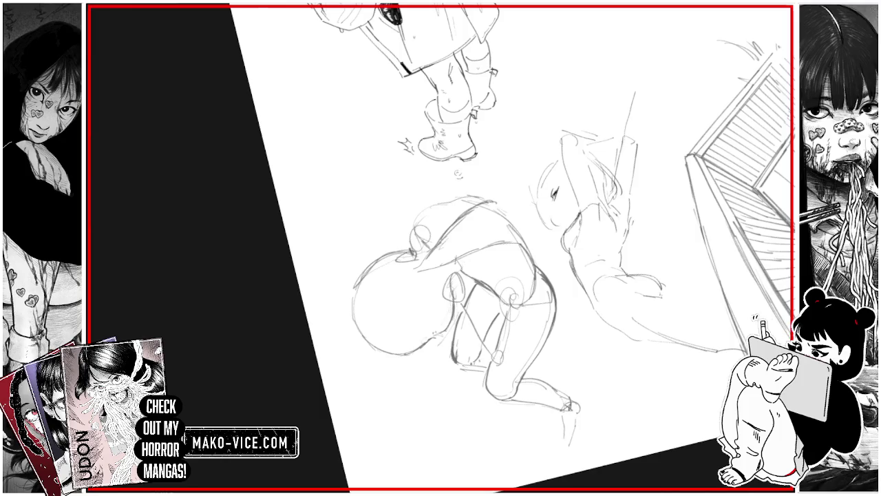
# Outline the top contour of the figure's back up toward the head.
pyautogui.moveTo(390, 364); pyautogui.dragTo(412, 383)
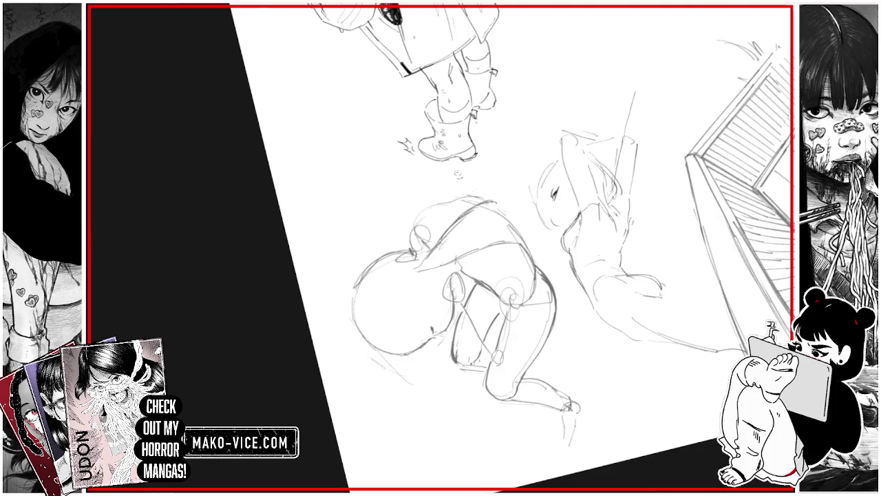
pyautogui.moveTo(444, 207); pyautogui.dragTo(495, 206)
pyautogui.moveTo(405, 249); pyautogui.dragTo(433, 234)
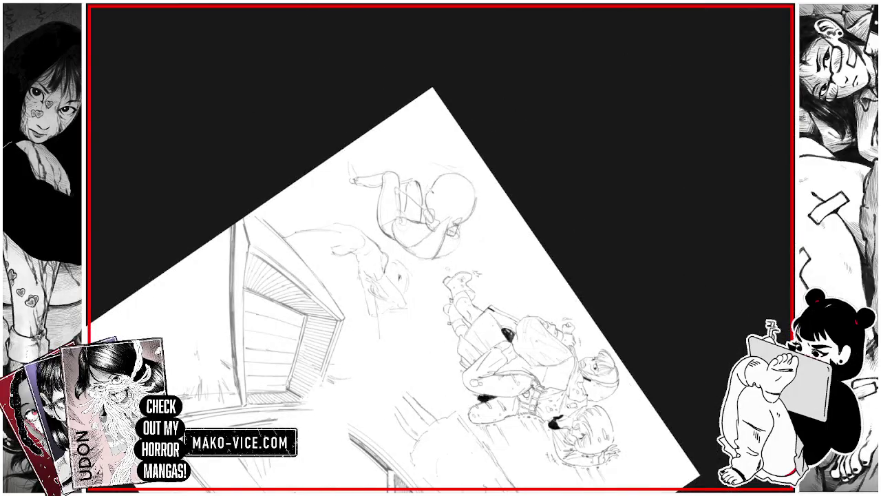
# Add dark marks along the head's right side, rotating the view upright to continue.
pyautogui.moveTo(446, 220)
pyautogui.mouseDown()
pyautogui.moveTo(459, 216)
pyautogui.moveTo(471, 180)
pyautogui.moveTo(469, 212)
pyautogui.mouseUp()
pyautogui.moveTo(459, 178); pyautogui.dragTo(470, 201)
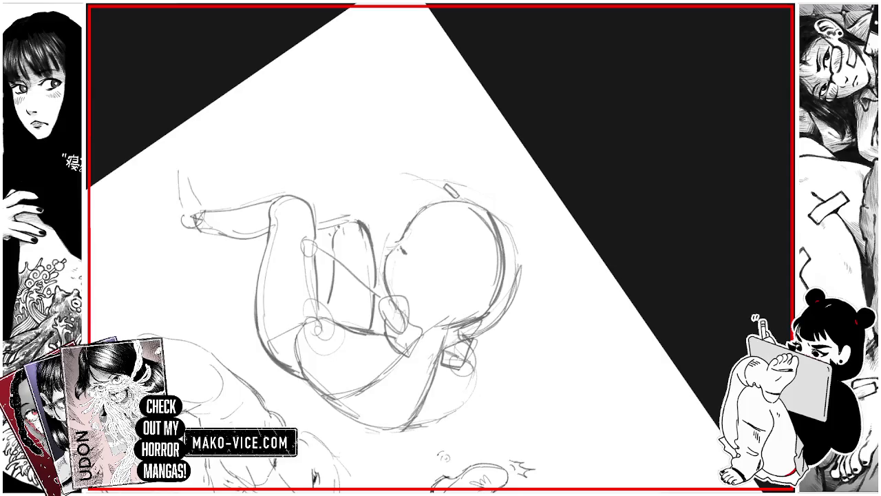
pyautogui.press('-')
pyautogui.press('-')
pyautogui.press('-')
pyautogui.press('-')
pyautogui.press('-')
pyautogui.press('-')
pyautogui.press('-')
pyautogui.press('-')
pyautogui.press('-')
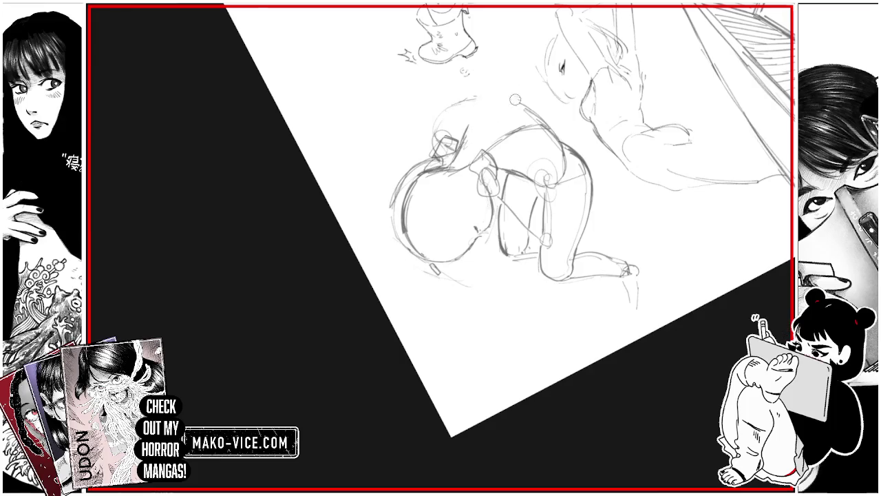
pyautogui.moveTo(471, 114)
pyautogui.mouseDown()
pyautogui.moveTo(457, 237)
pyautogui.moveTo(413, 223)
pyautogui.moveTo(482, 206)
pyautogui.mouseUp()
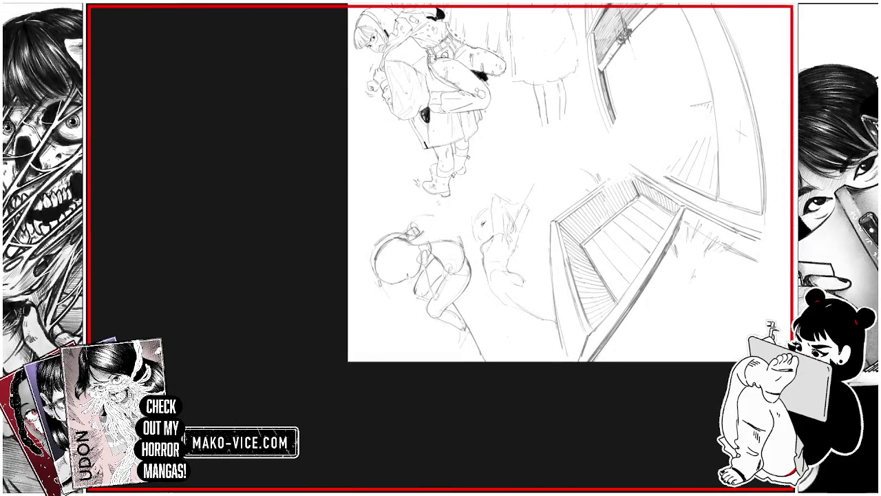
pyautogui.moveTo(519, 326); pyautogui.dragTo(499, 359)
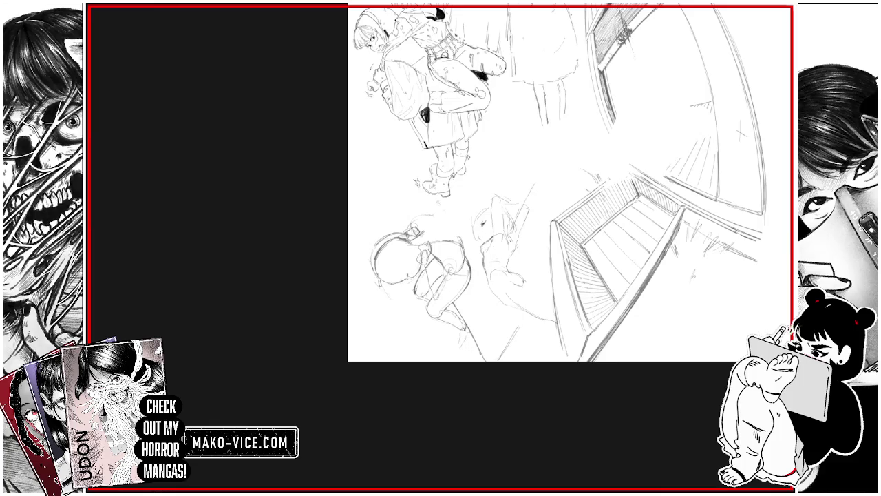
# Extend a short pencil stroke on the sketch and zoom the view in and out.
pyautogui.moveTo(459, 192); pyautogui.dragTo(485, 188)
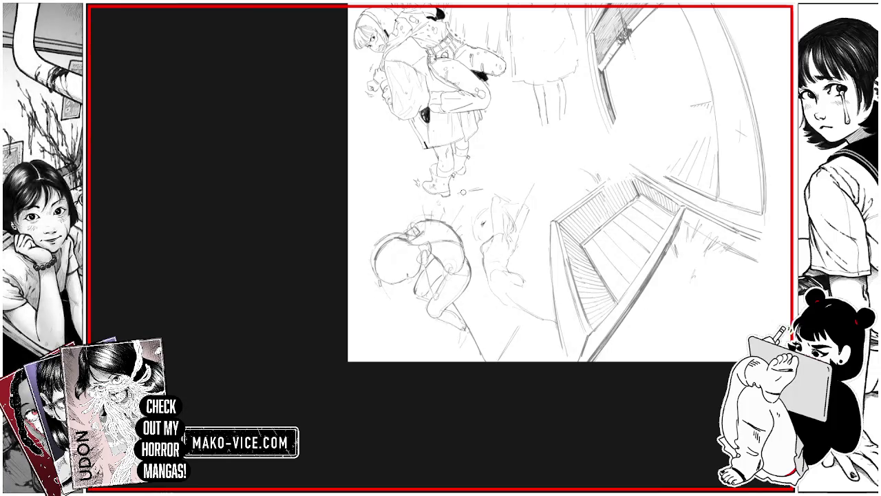
pyautogui.scroll(2, 544, 206)
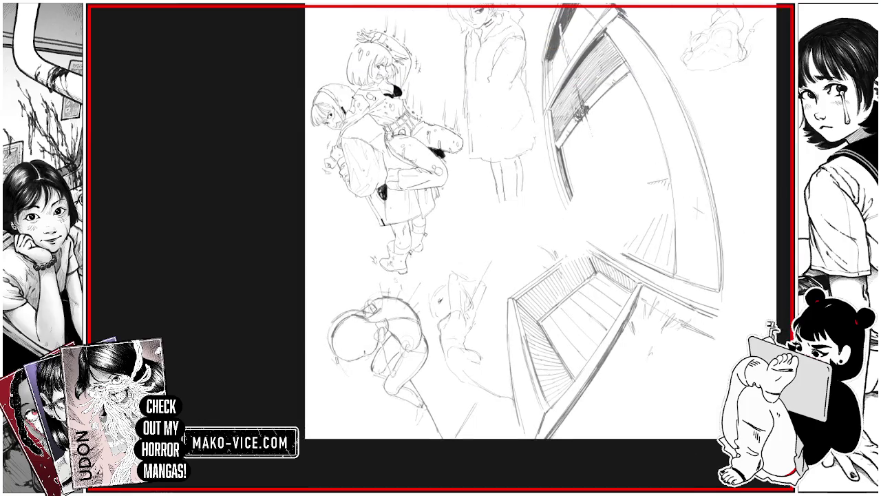
pyautogui.scroll(-2, 543, 206)
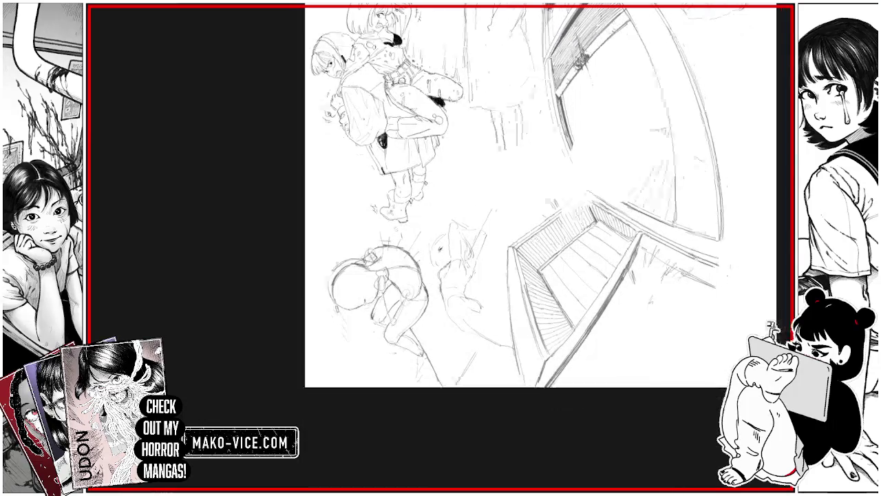
pyautogui.scroll(1, 544, 206)
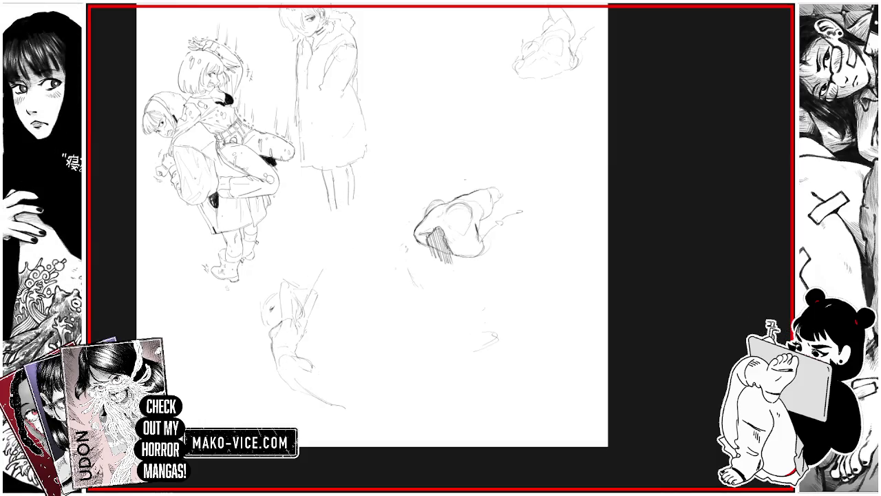
# Move the lower-right pose sketch down-left toward the bottom centre, then transform the carrying pair.
pyautogui.hotkey('ctrl', 't')
pyautogui.moveTo(488, 237)
pyautogui.mouseDown()
pyautogui.moveTo(426, 391)
pyautogui.moveTo(402, 396)
pyautogui.mouseUp()
pyautogui.press('Return')
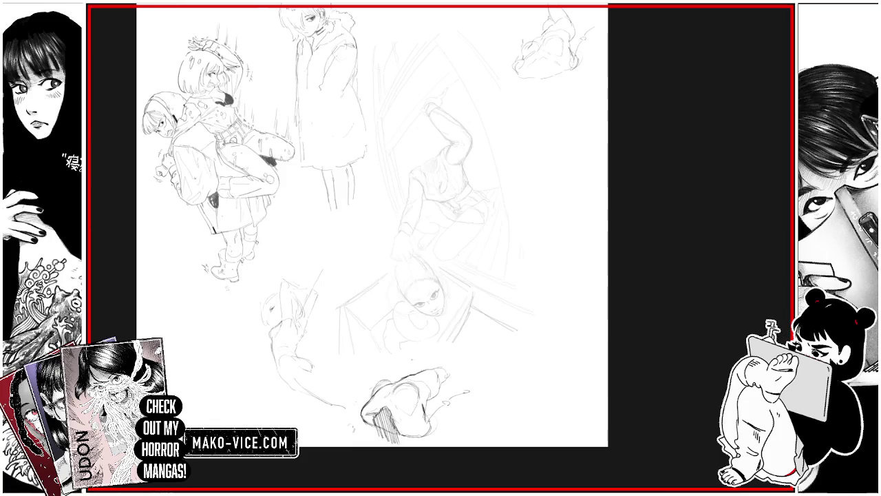
pyautogui.hotkey('ctrl', 't')
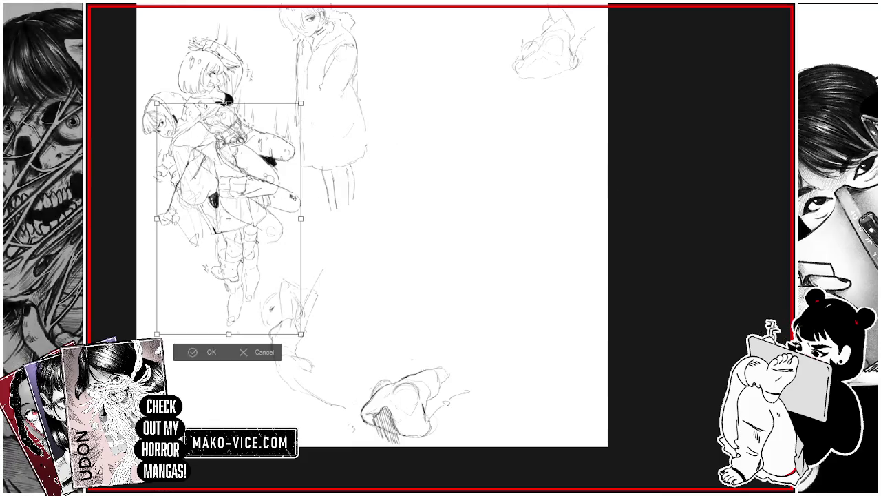
pyautogui.press('Return')
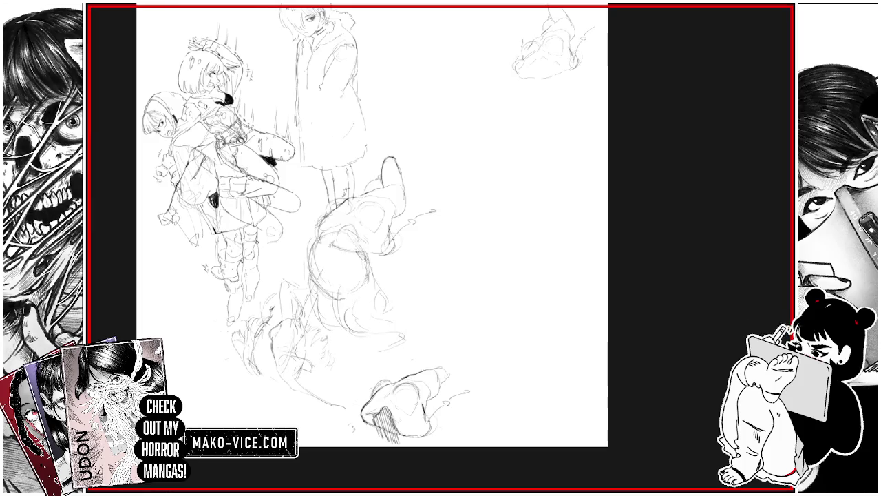